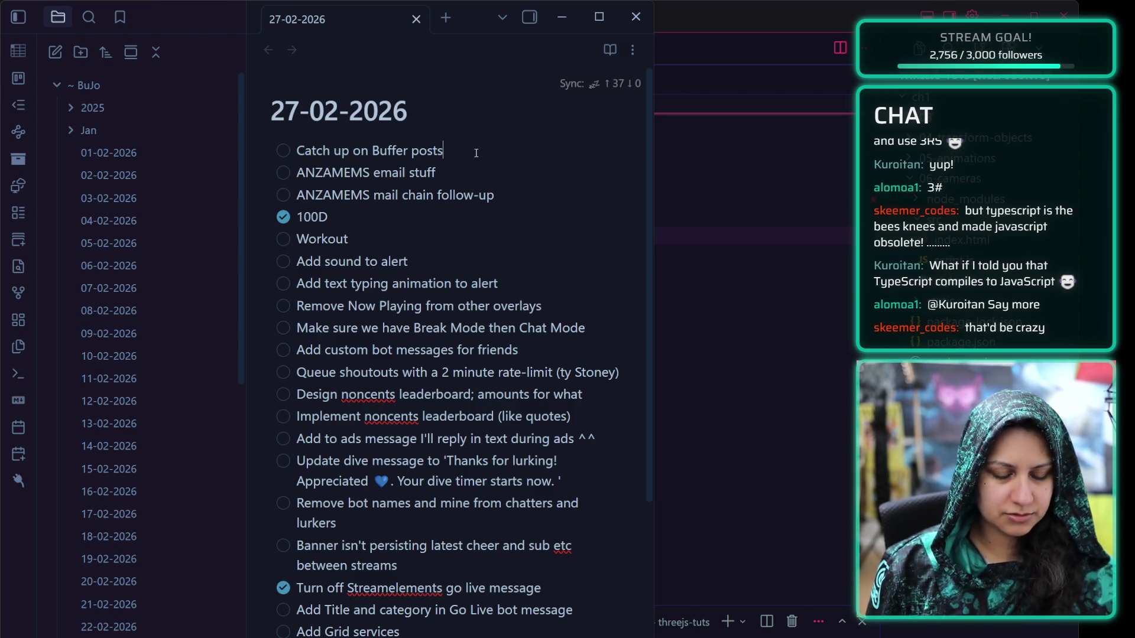
Add 'Wrap prezzies' and 'Whip cream' tasks below 'Catch up on Buffer posts' in the 27-02-2026 list
key(Return)
text(Wrap )
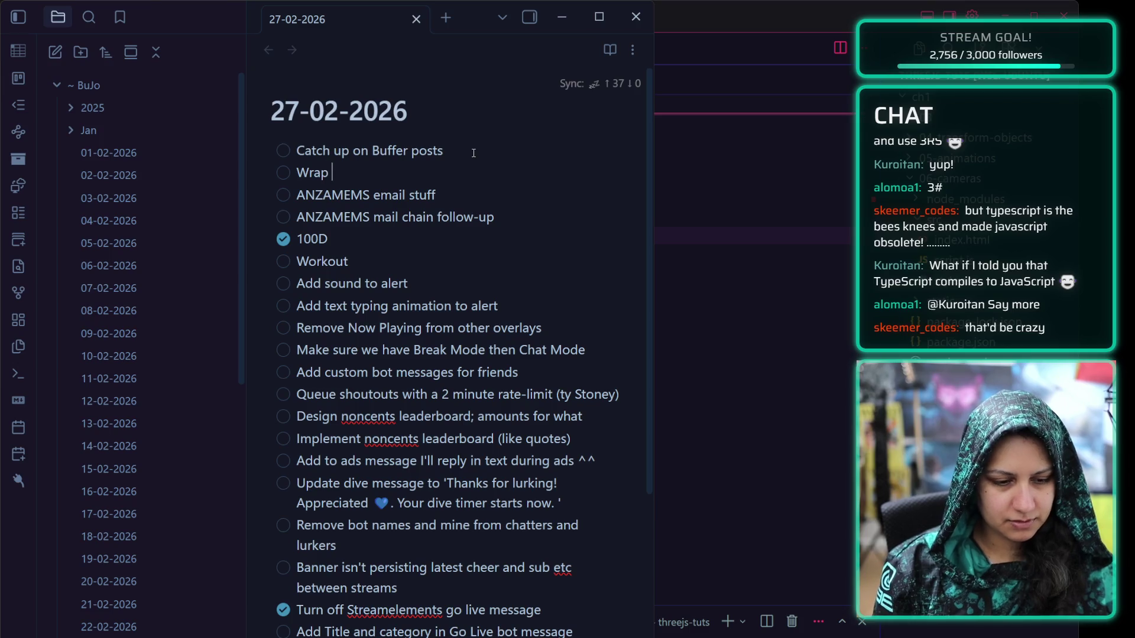
text(prezzies)
key(Return)
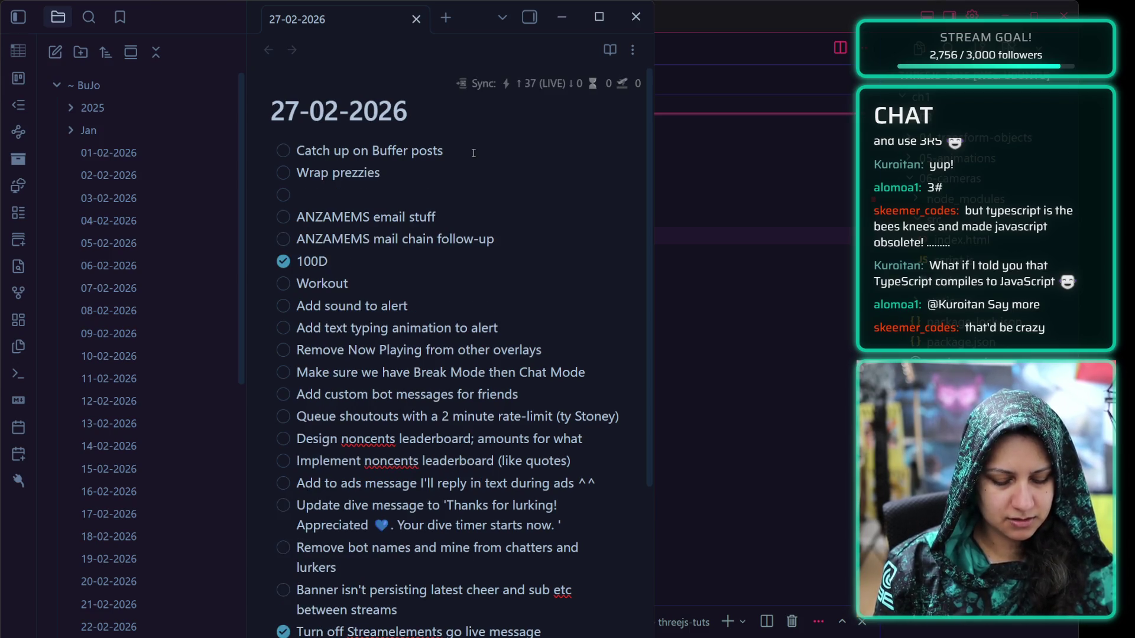
text(Whip cream)
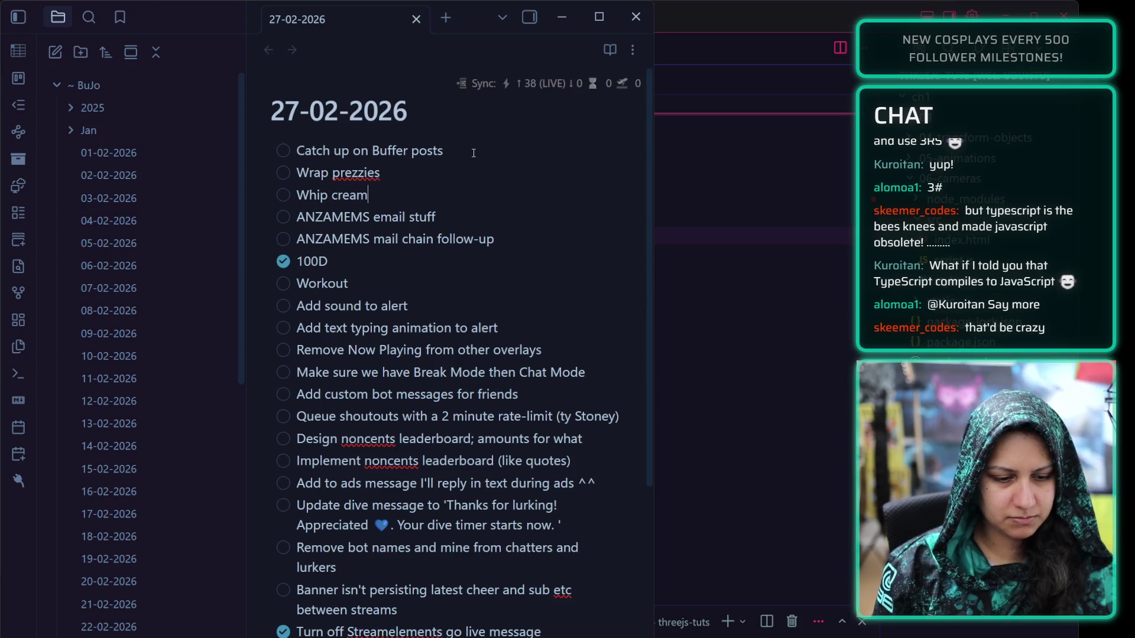
key(Up)
key(Return)
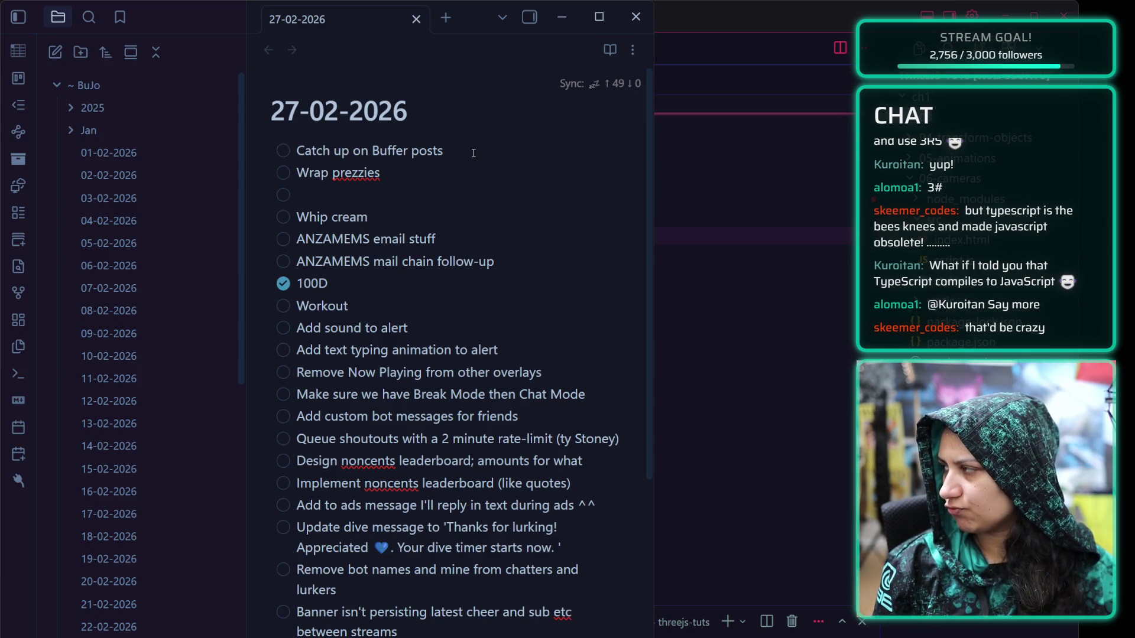
key(BackSpace)
key(BackSpace)
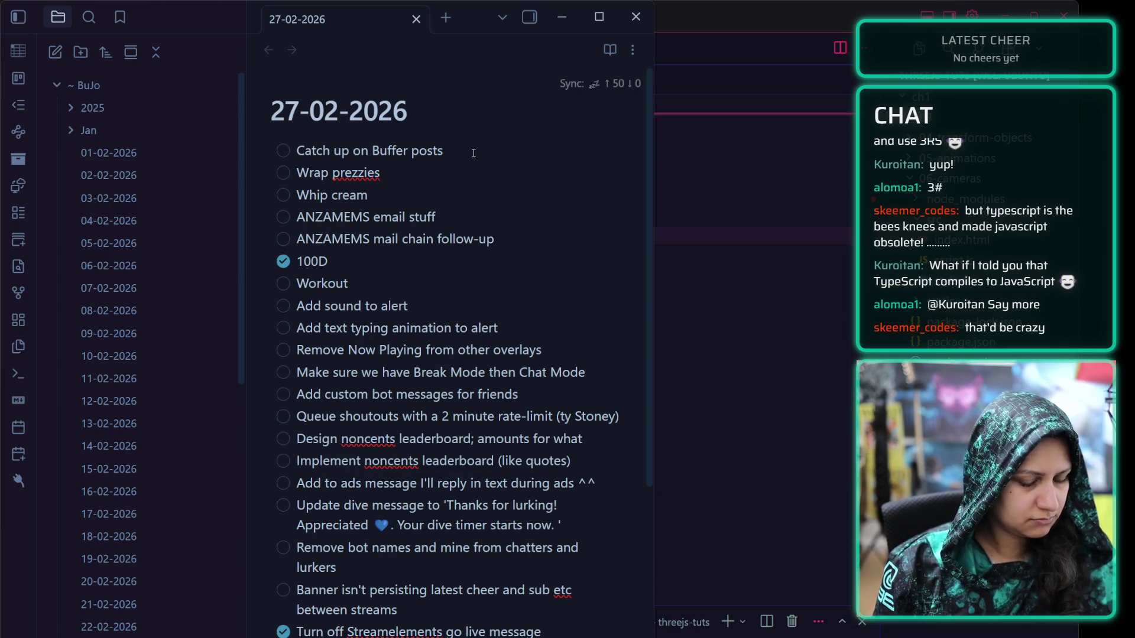
Insert 'Prep the cutter bag' after Wrap prezzies, then minimize Obsidian
text(!)
key(Return)
text(Prep th)
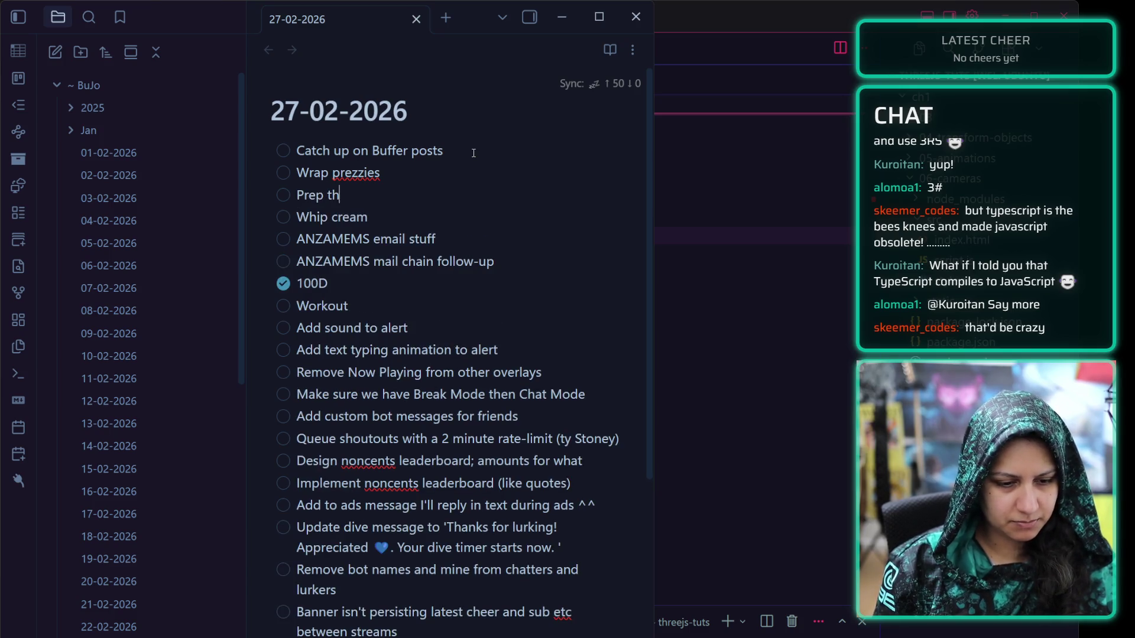
text(e bag)
key(BackSpace)
key(BackSpace)
key(BackSpace)
text(cut)
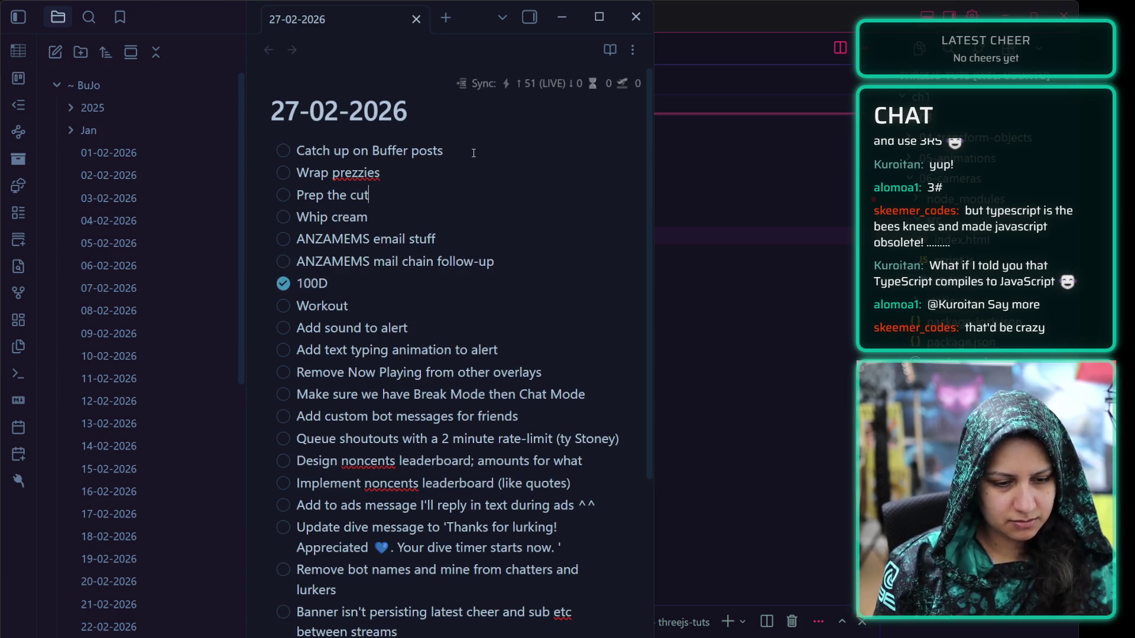
text(ter bag)
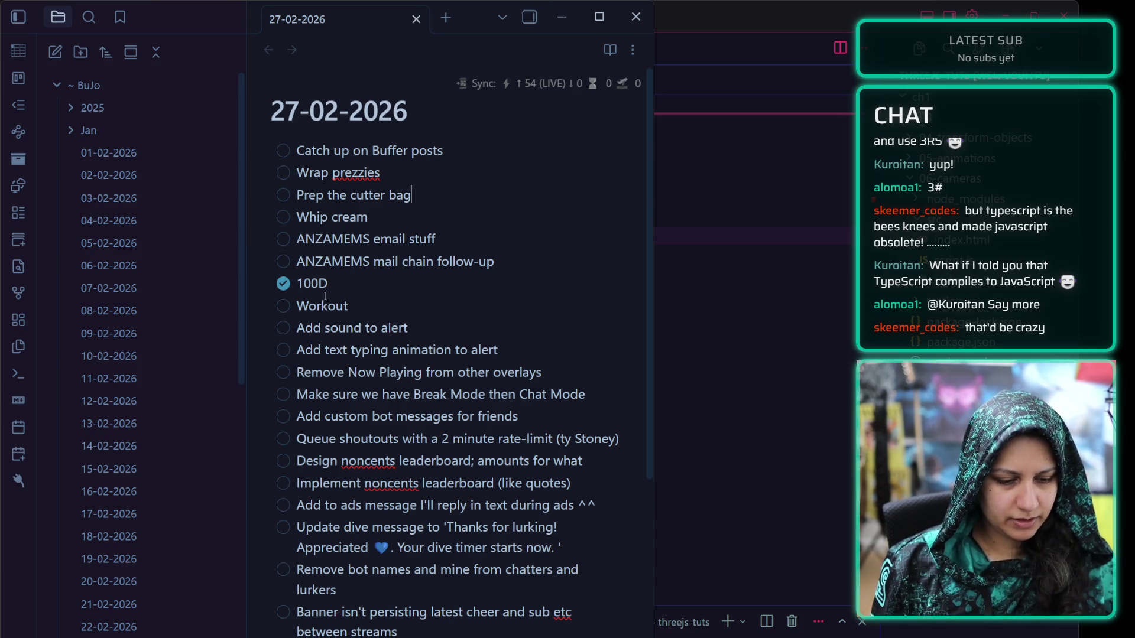
click(345, 294)
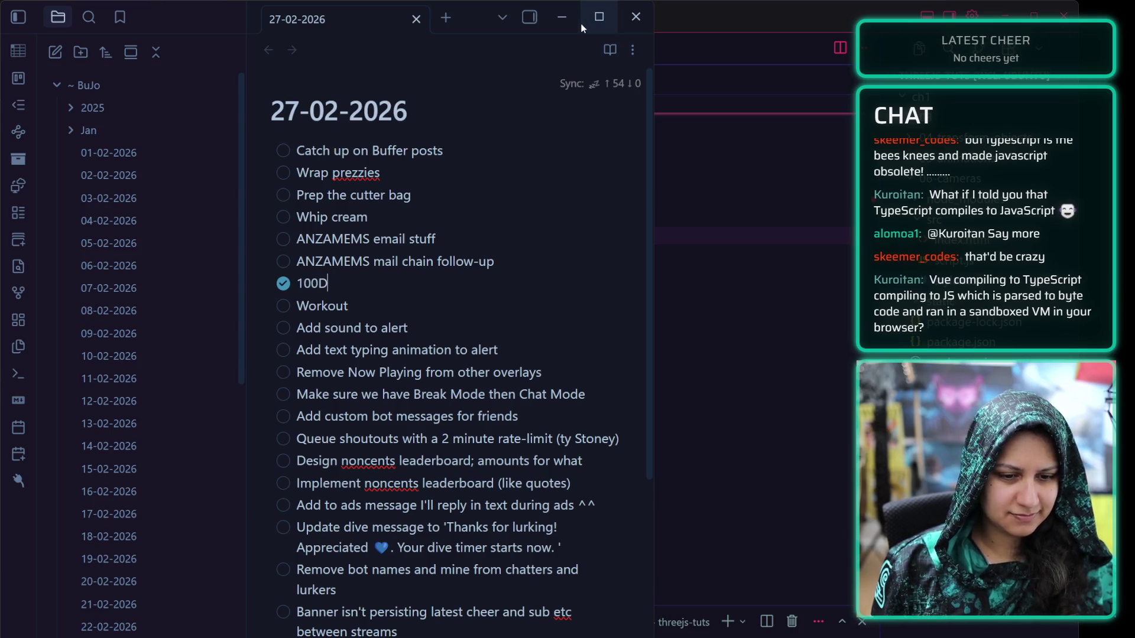
click(562, 17)
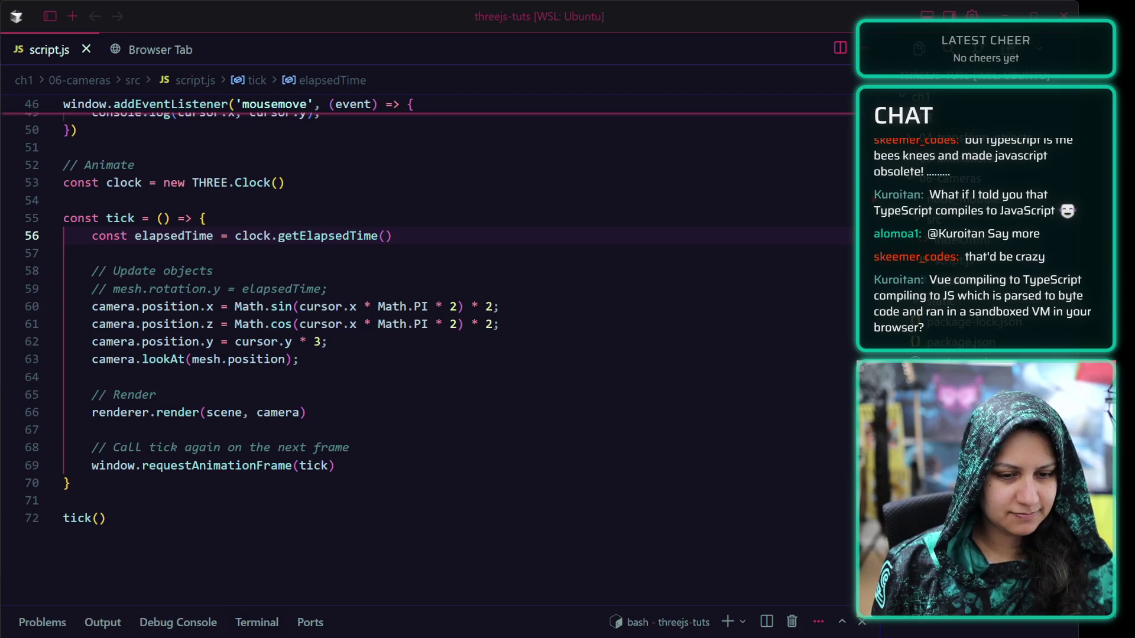
Restart VS Code's built-in browser so localhost:5173 loads the red cube page
click(118, 49)
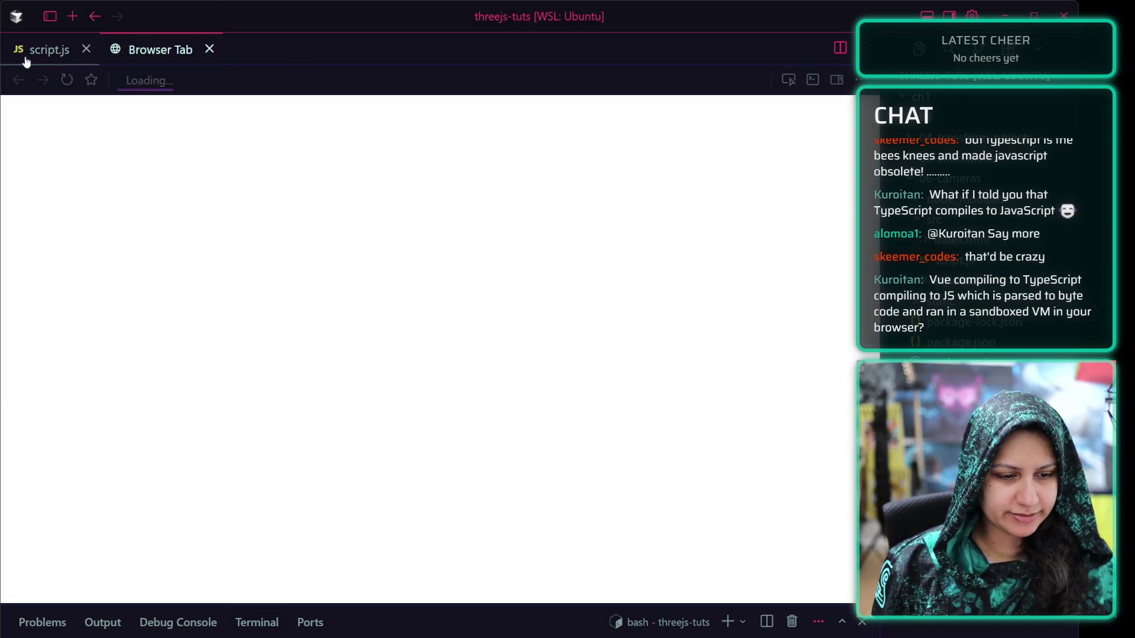
click(26, 59)
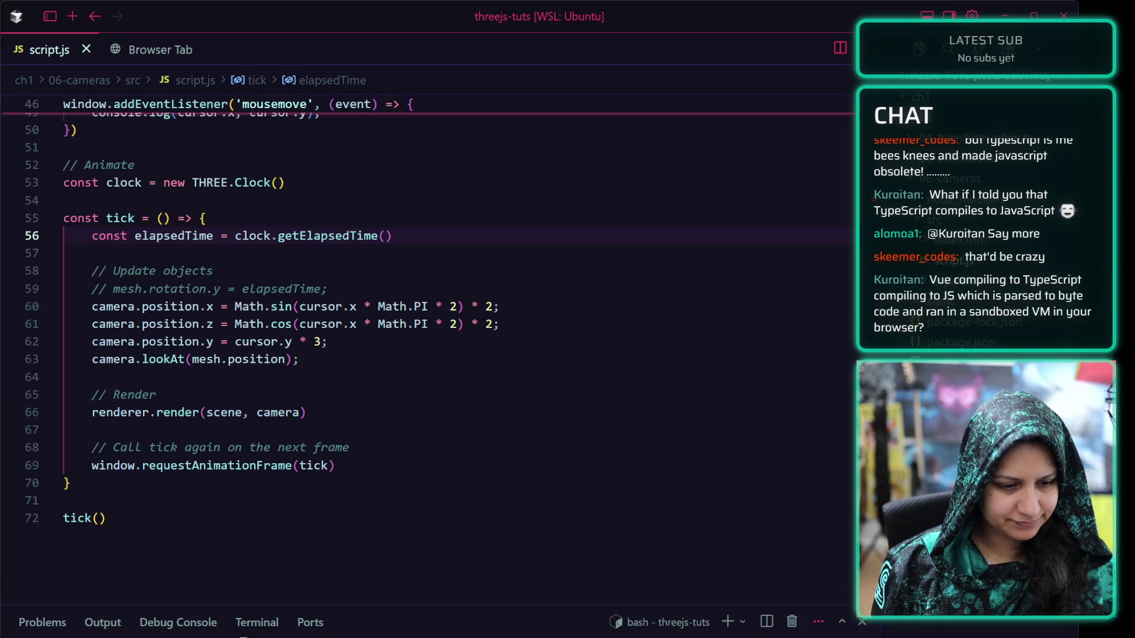
click(142, 51)
click(46, 51)
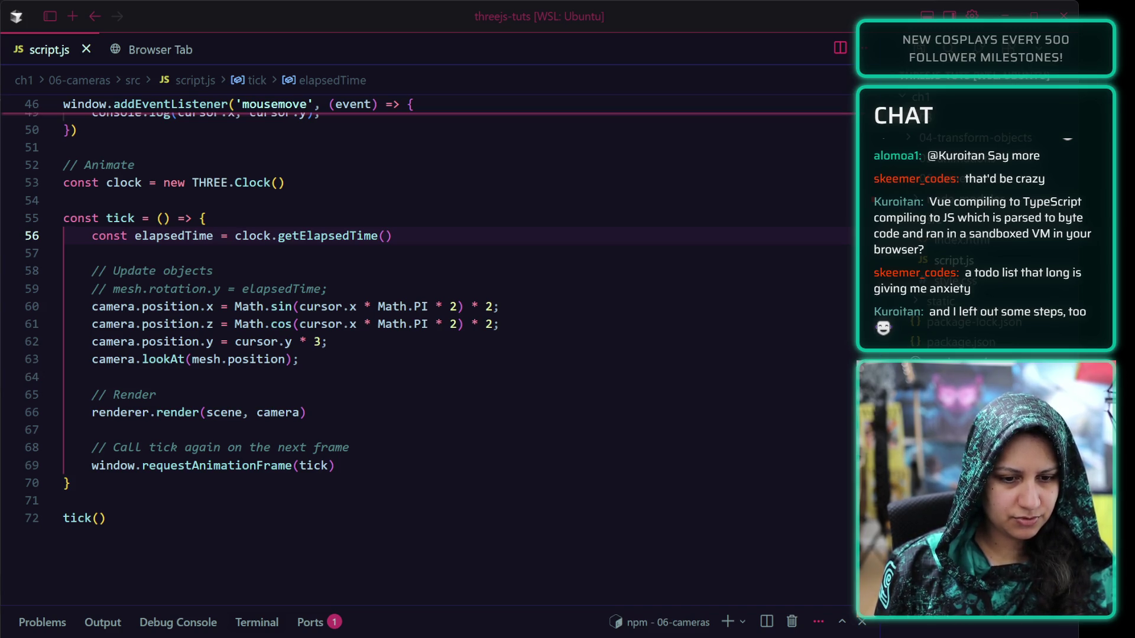
click(155, 49)
click(309, 349)
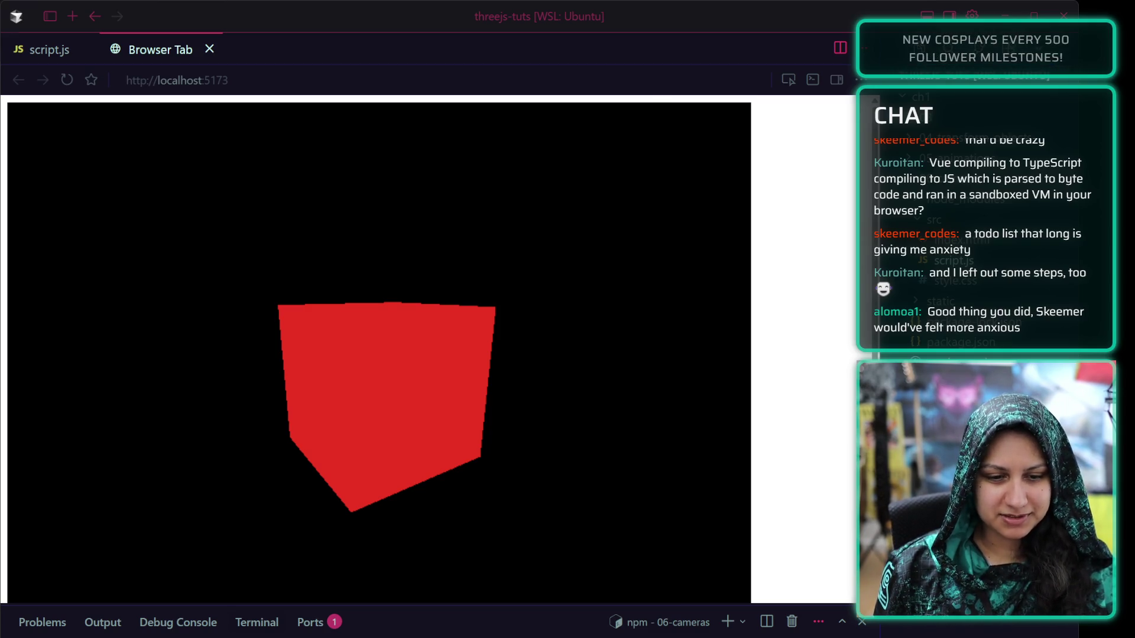
Look over the lower tasks in the Obsidian to-do note, then minimize it again
key(alt+Tab)
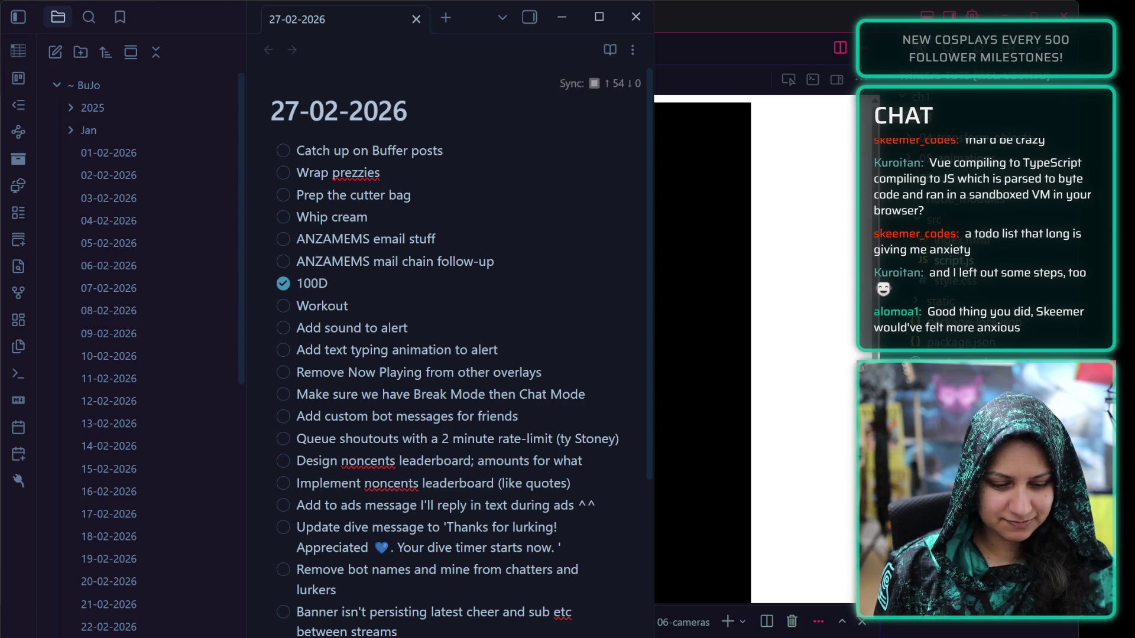
mouse_move(399, 631)
mouse_down()
mouse_move(355, 527)
mouse_move(281, 439)
mouse_move(291, 460)
mouse_move(287, 393)
mouse_up()
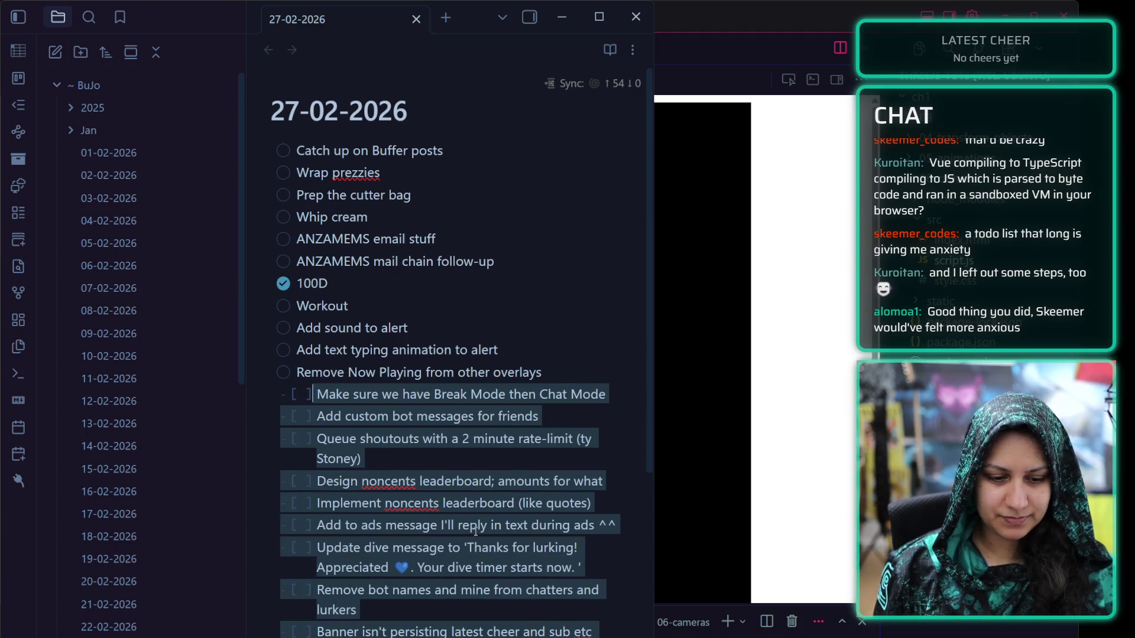
click(478, 525)
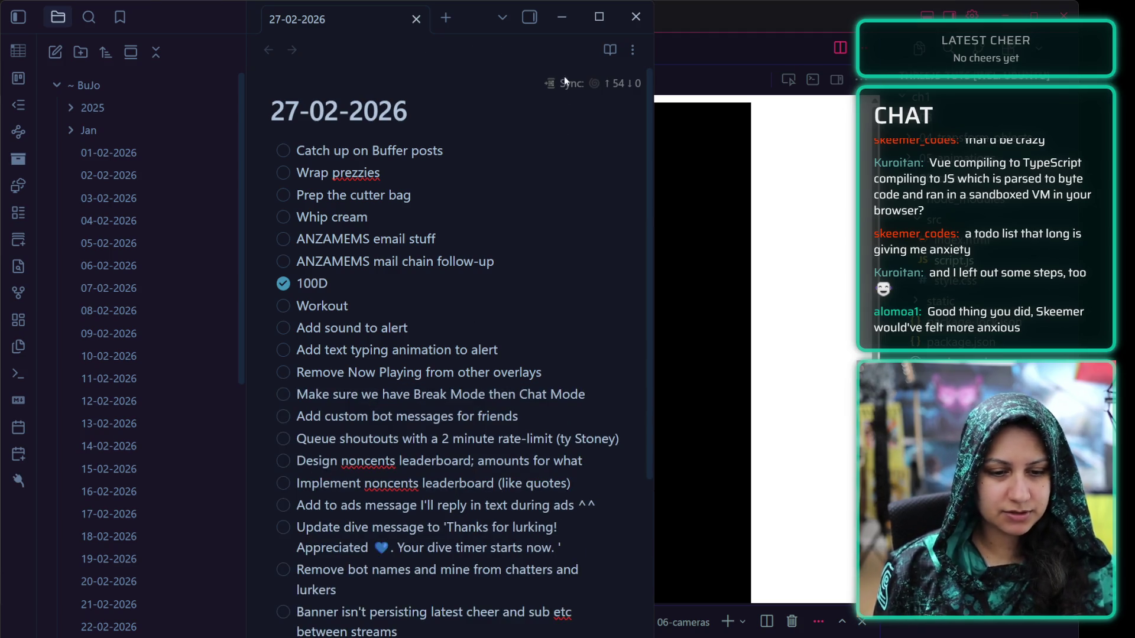
click(561, 17)
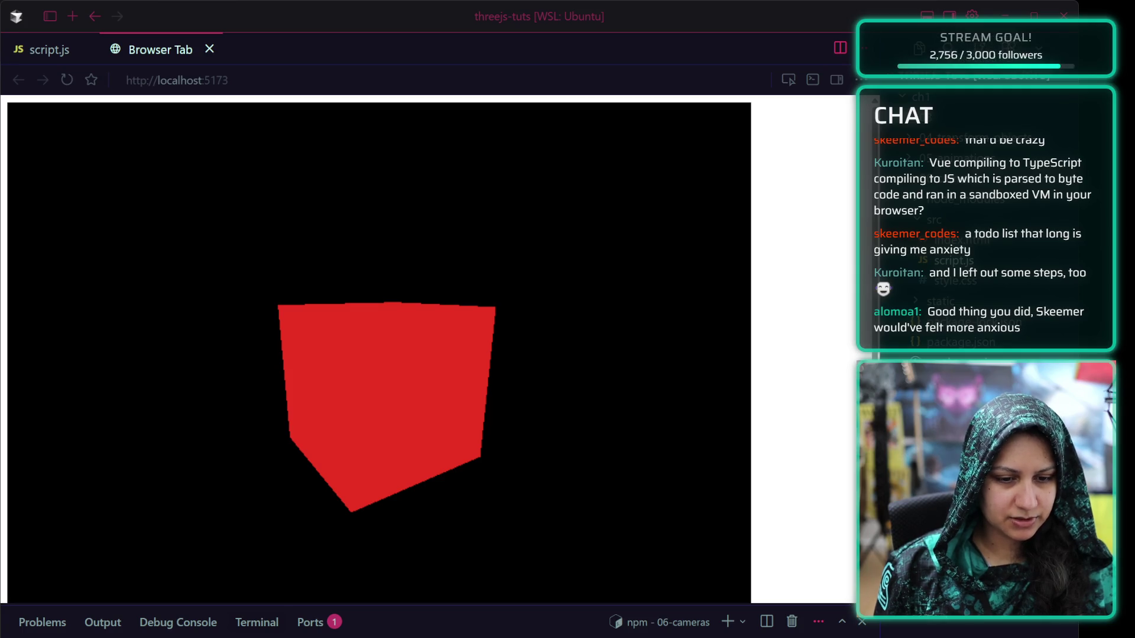
Switch VS Code from the cube preview to script.js and bring Obsidian back to the front
click(549, 40)
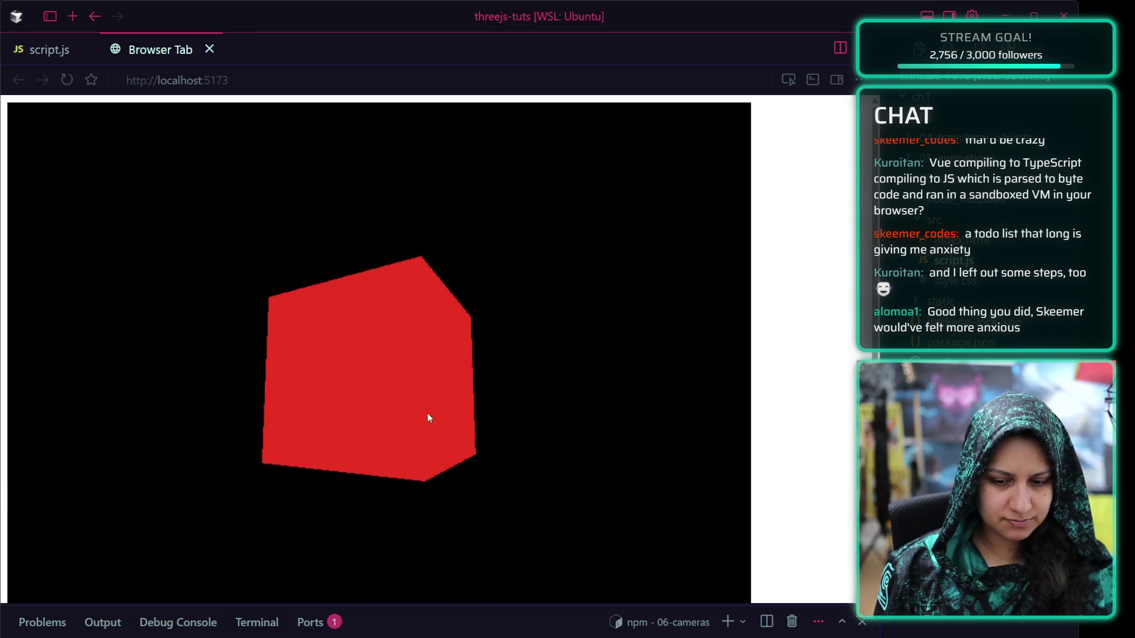
click(53, 52)
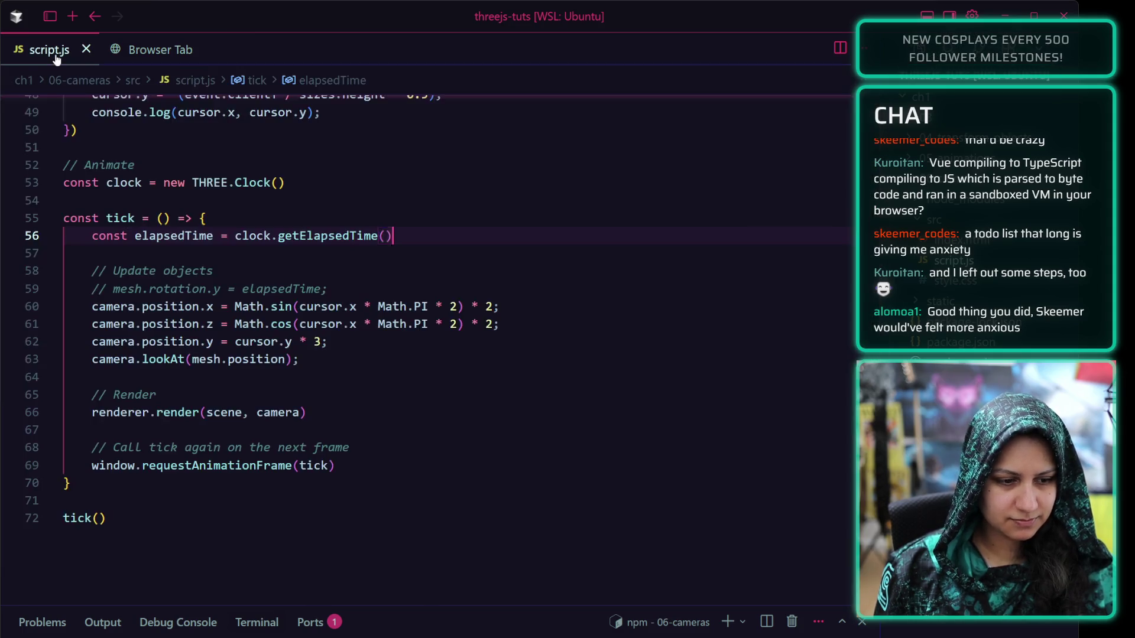
key(alt+Tab)
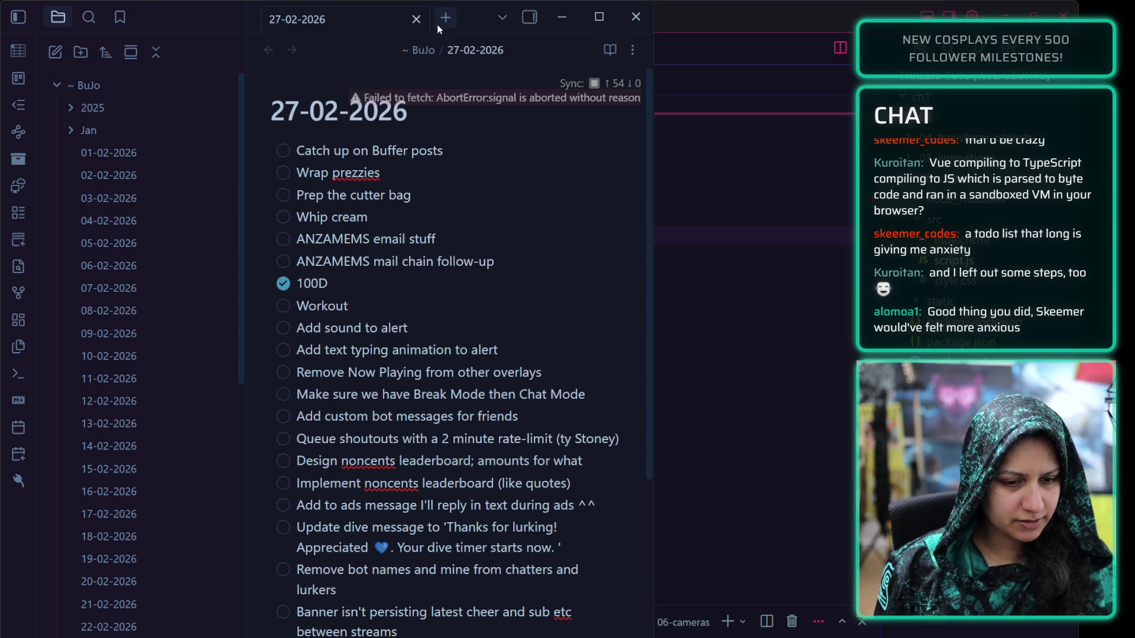
Open the Three.js notes and add a 'Cameras' heading
click(444, 19)
scroll(155, 459, down, 15)
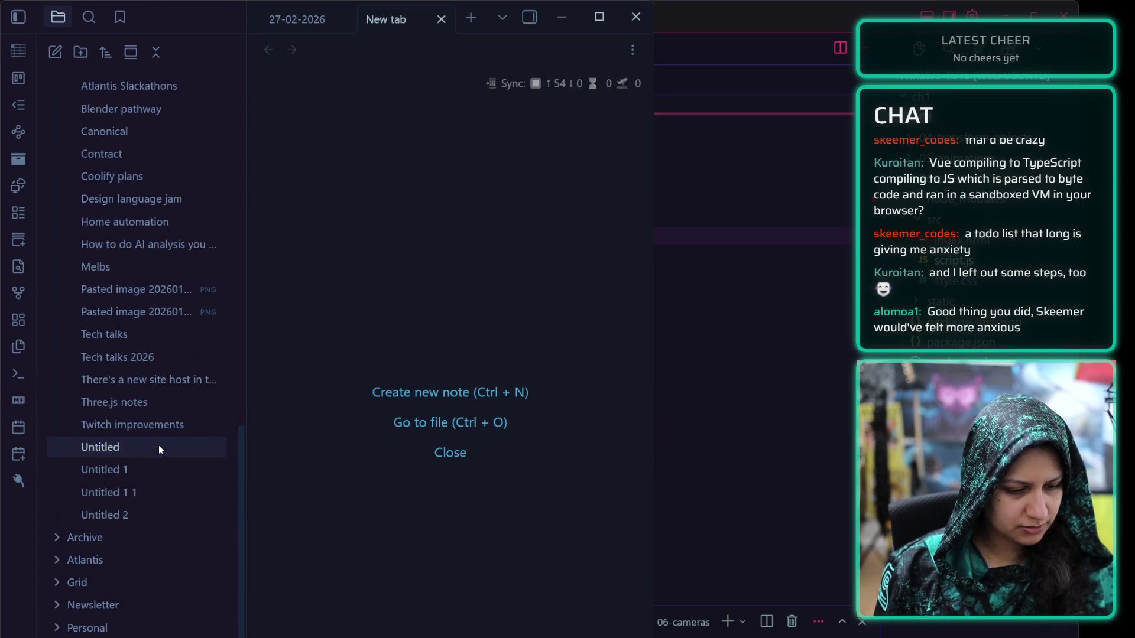
click(157, 403)
scroll(419, 481, down, 15)
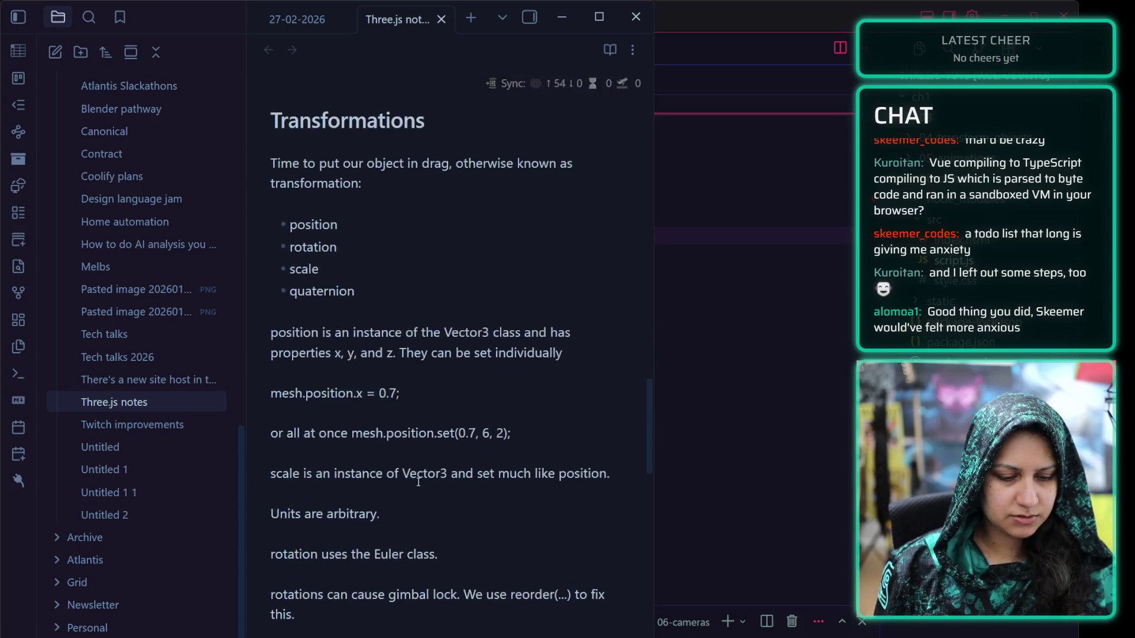
scroll(419, 482, down, 20)
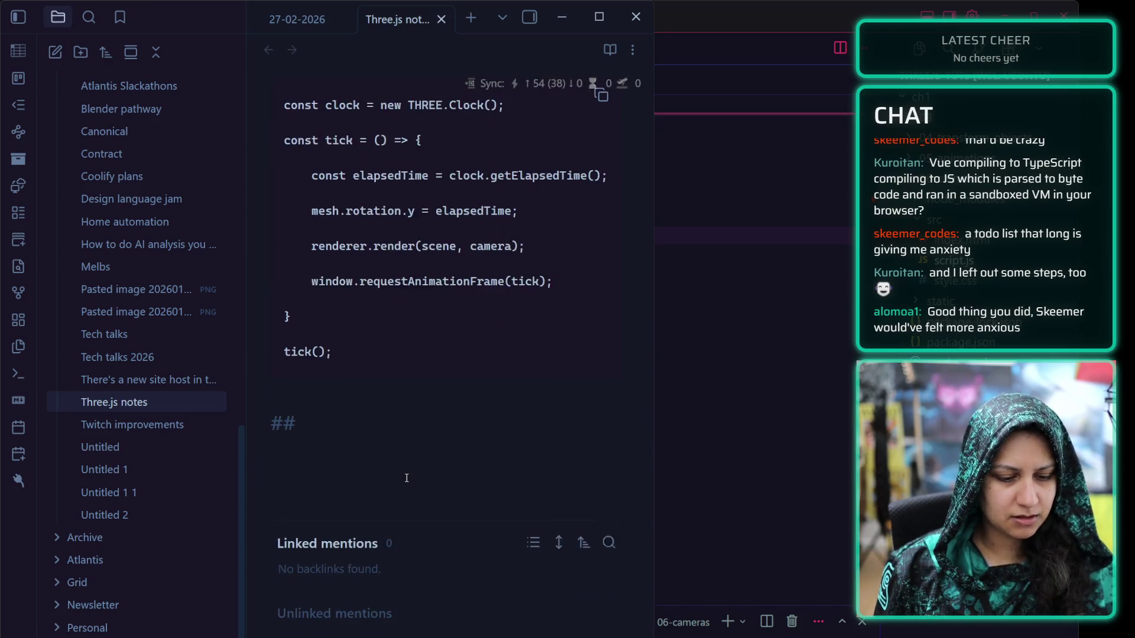
click(332, 449)
text(Ca)
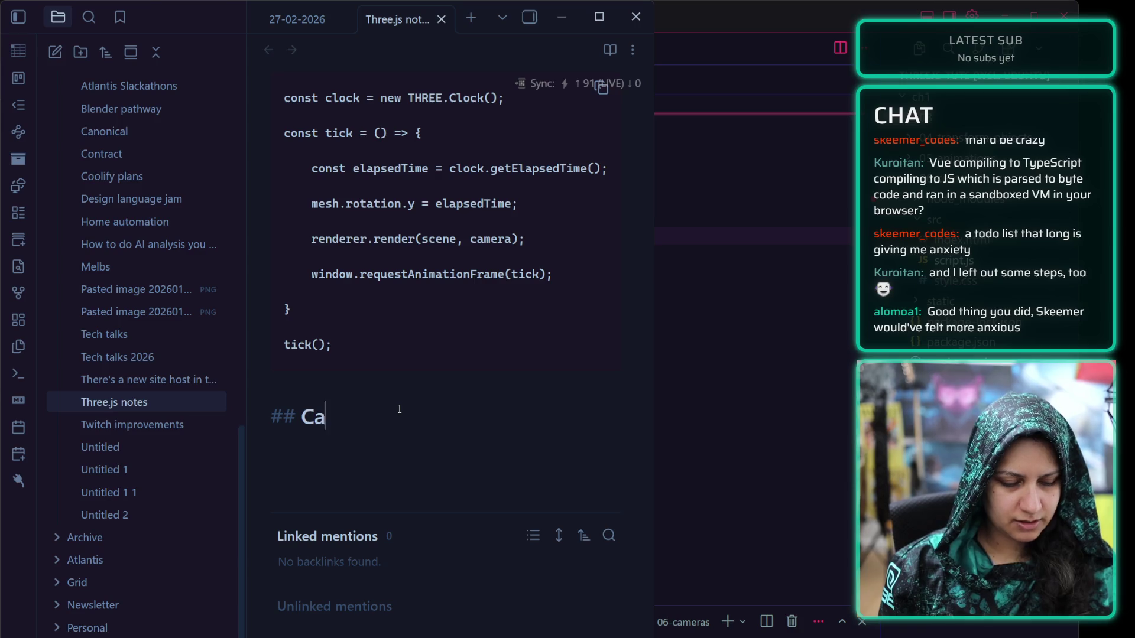
text(meras)
key(Return)
Write 'Bunch of cameras:' with PerspectiveCamera and OrthographicCamera bullets
text(B)
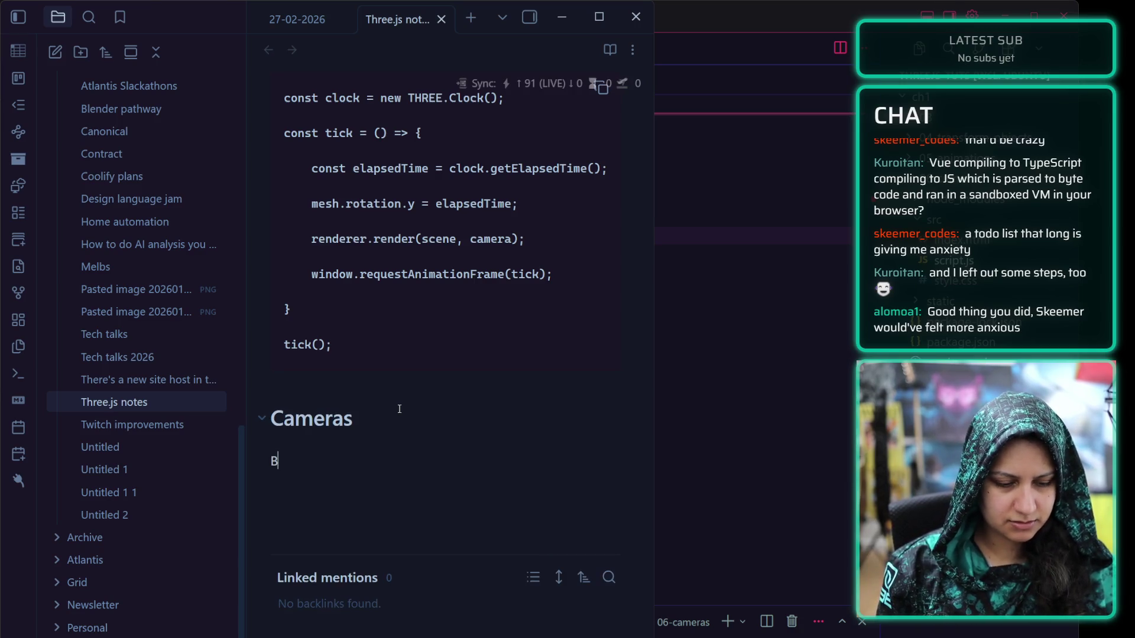
key(BackSpace)
text(W)
key(BackSpace)
text(Bunch of)
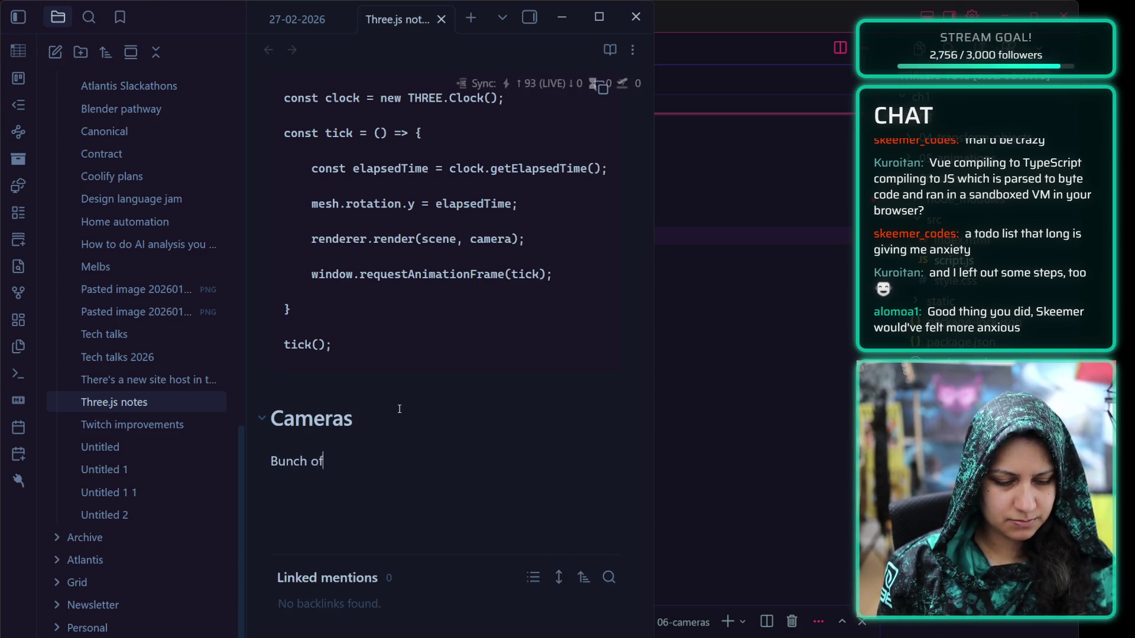
text( cameras:)
key(Return)
key(Return)
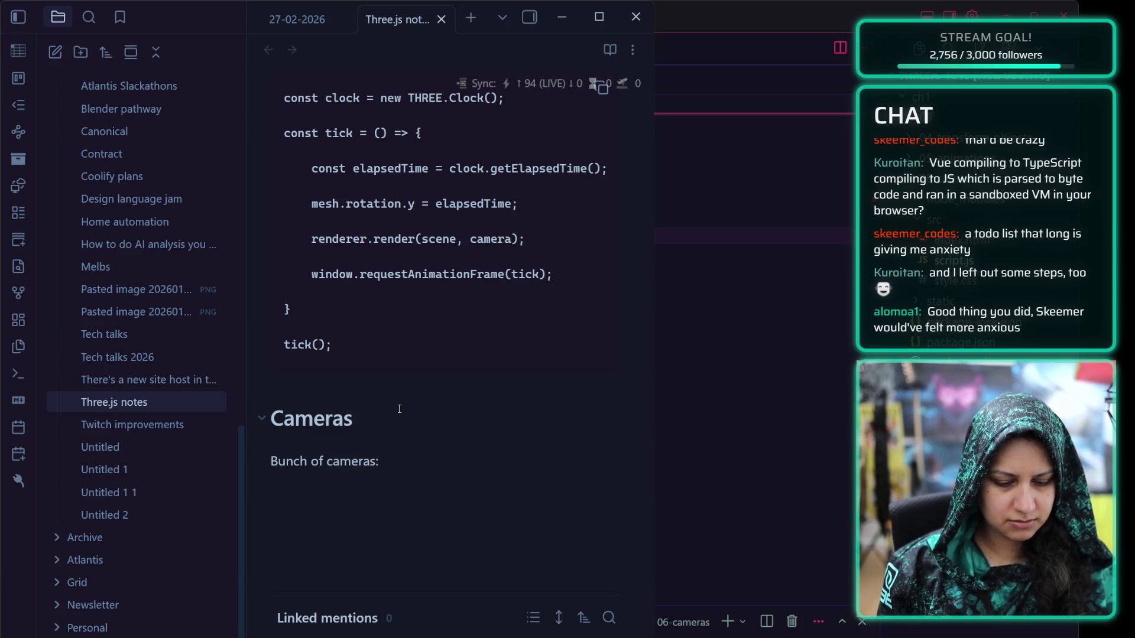
text(- Perspecti)
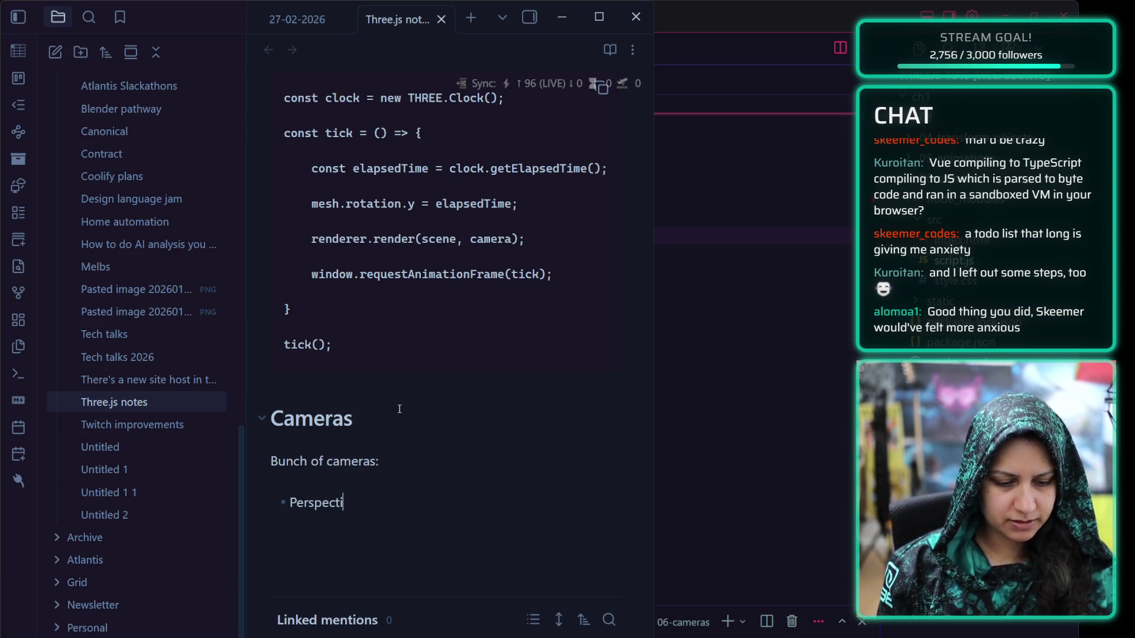
key(BackSpace)
key(BackSpace)
key(BackSpace)
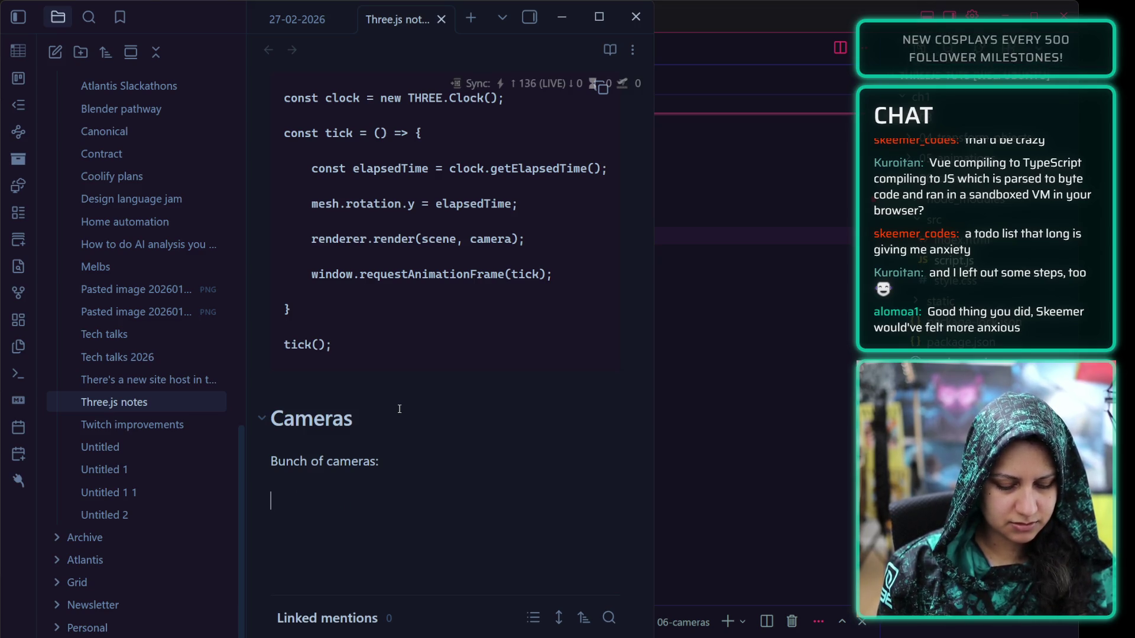
text(- PerspectiveCamera)
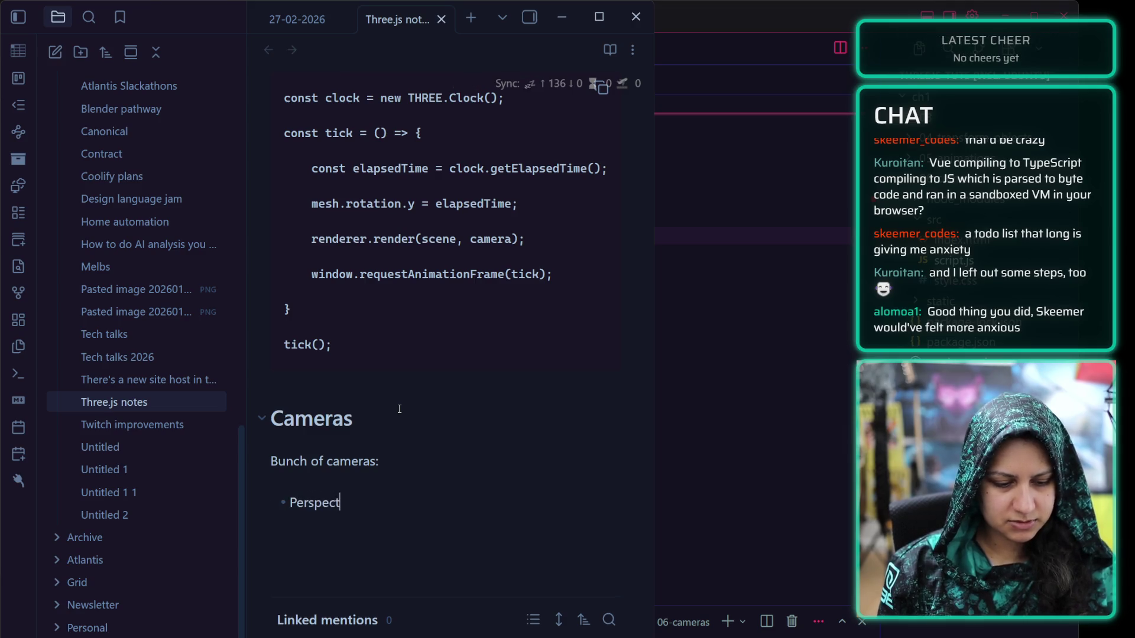
key(Return)
text(Or)
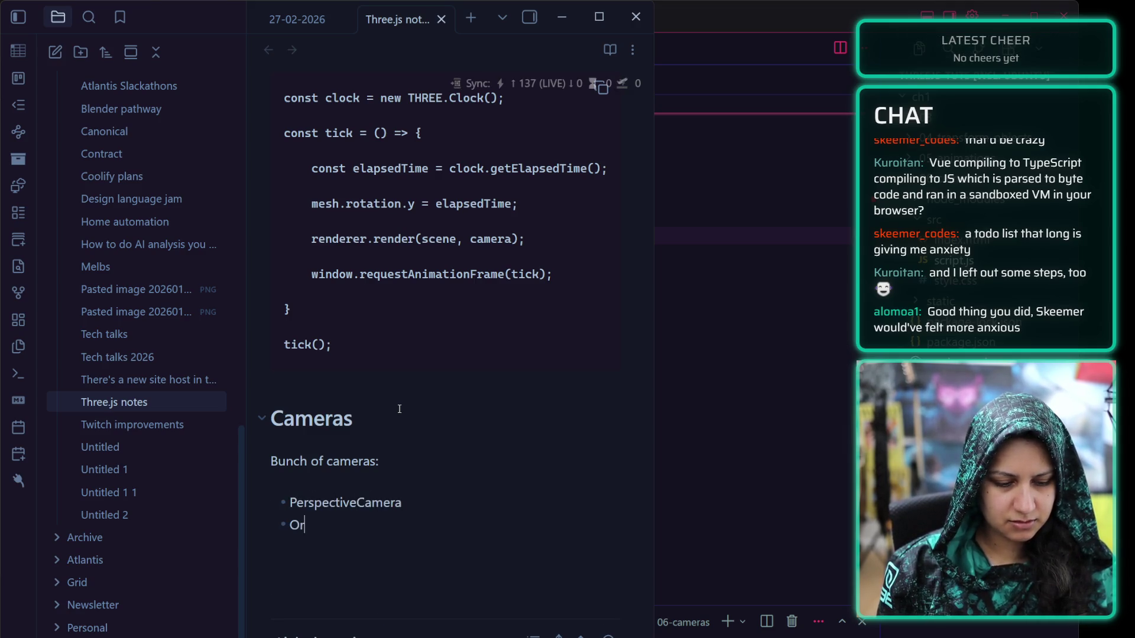
text(thographicCamera)
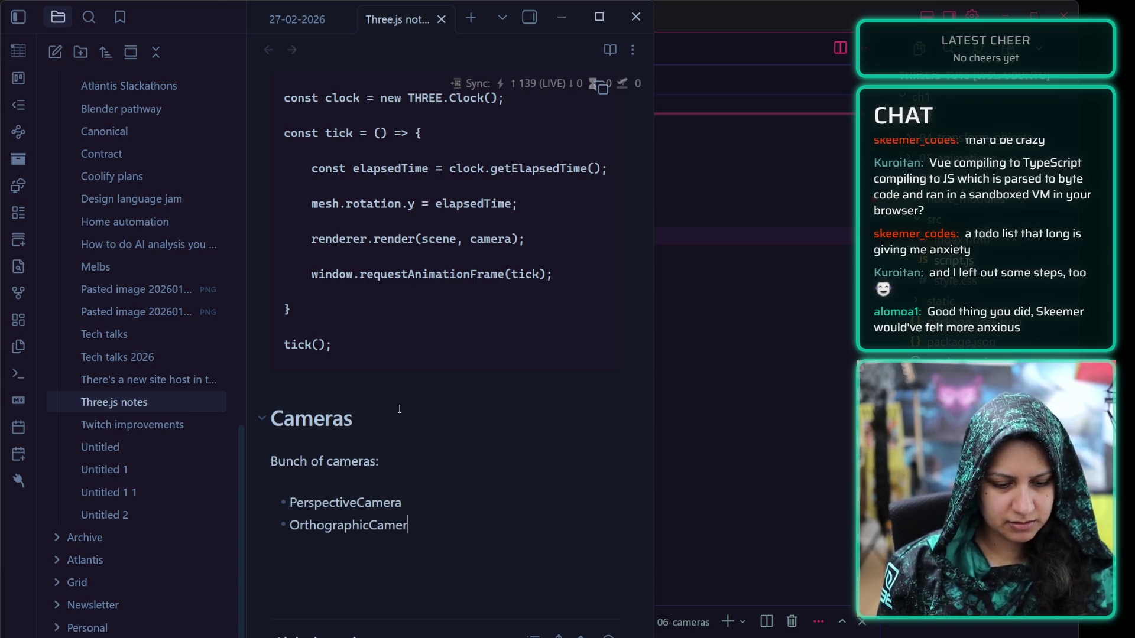
Add StereoCamera, ArrayCamera and CubeCamera bullets, correcting the stereo camera's spelling
key(Return)
key(BackSpace)
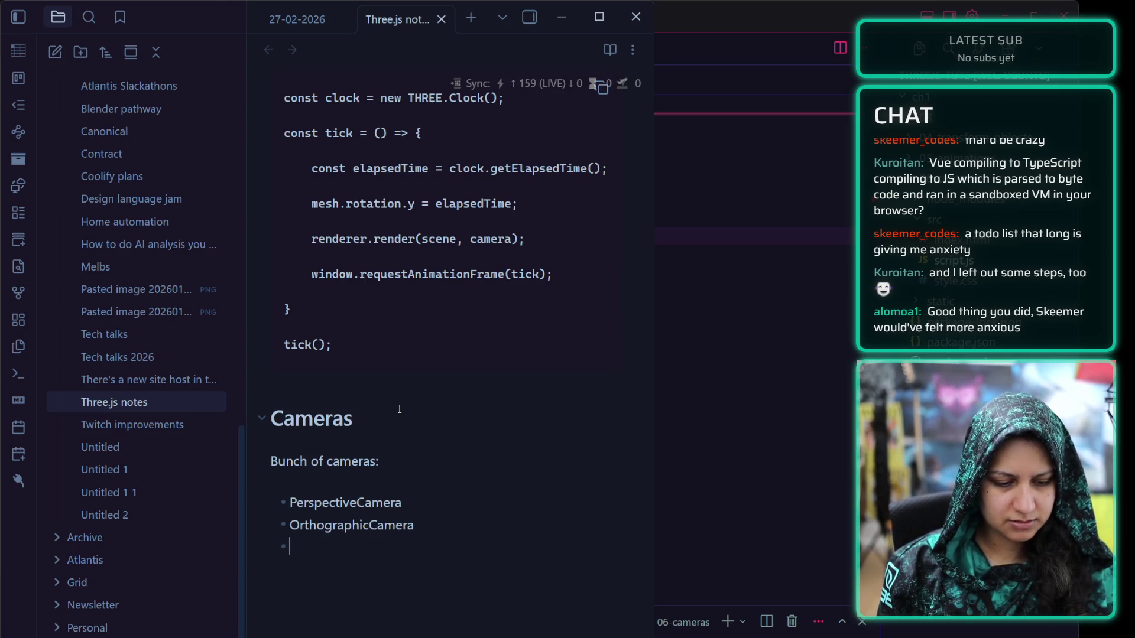
text(Stero)
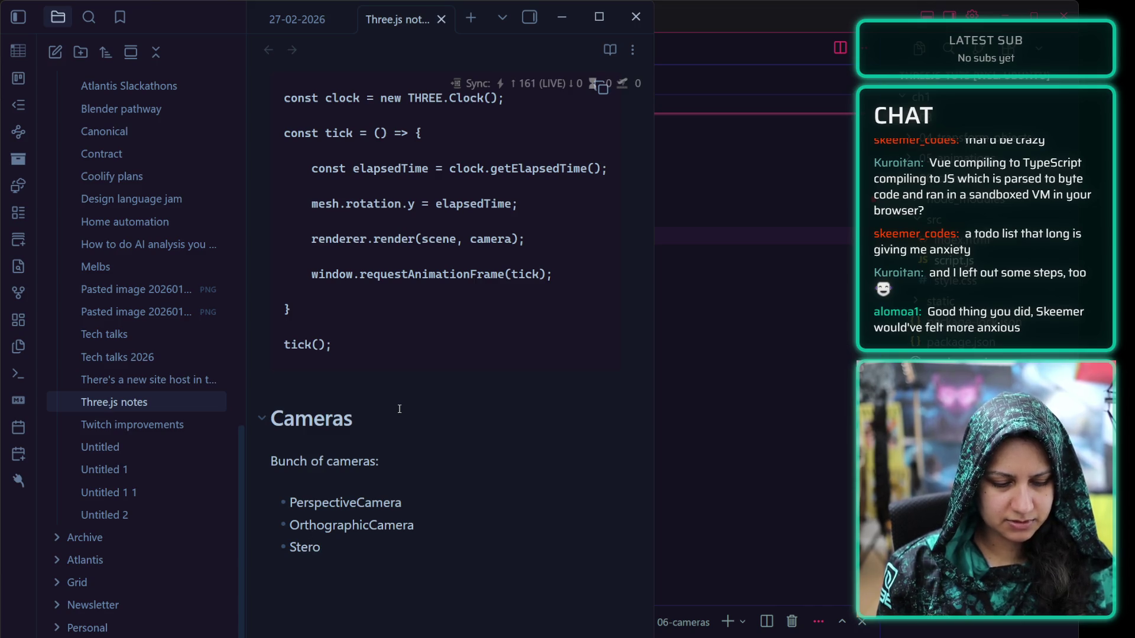
text(scropic)
key(BackSpace)
key(BackSpace)
key(BackSpace)
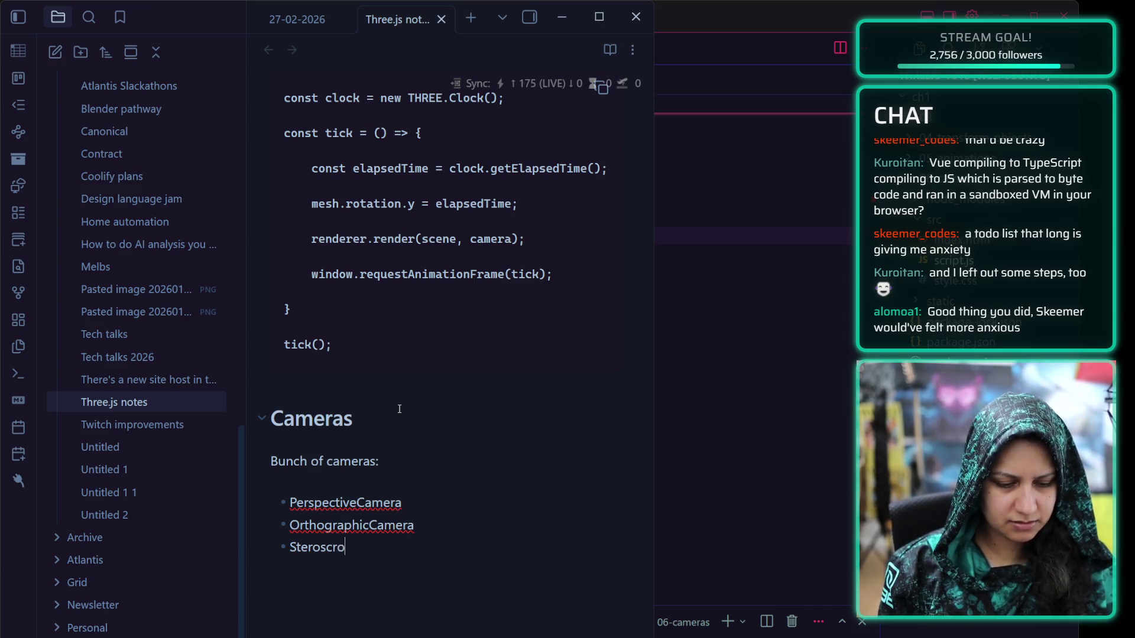
key(BackSpace)
key(BackSpace)
text(opicC)
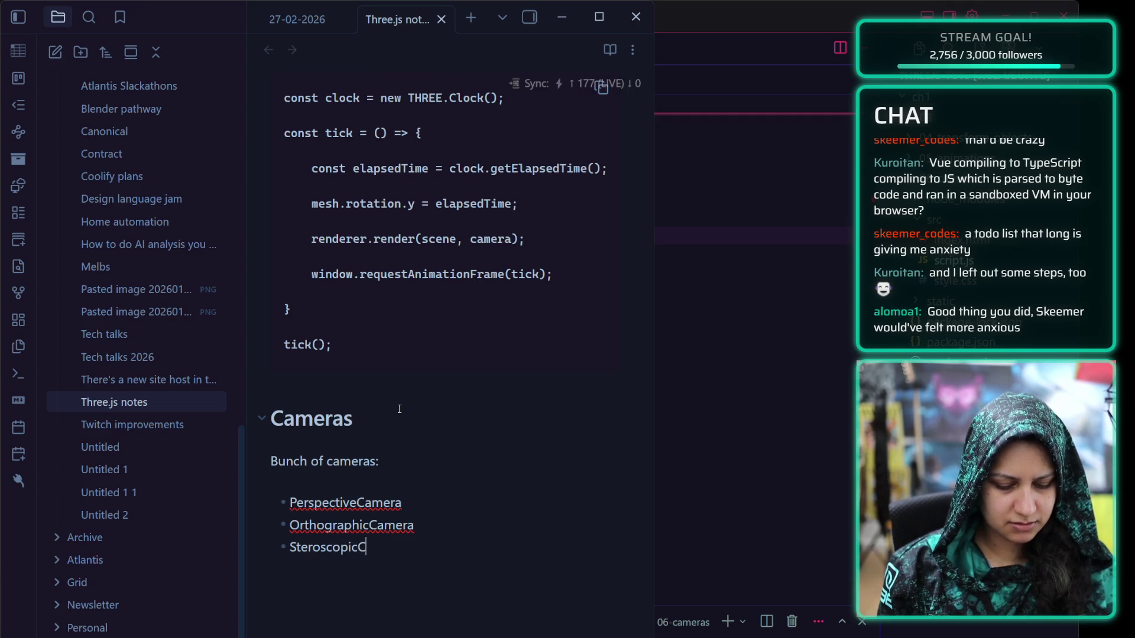
text(amera)
key(Return)
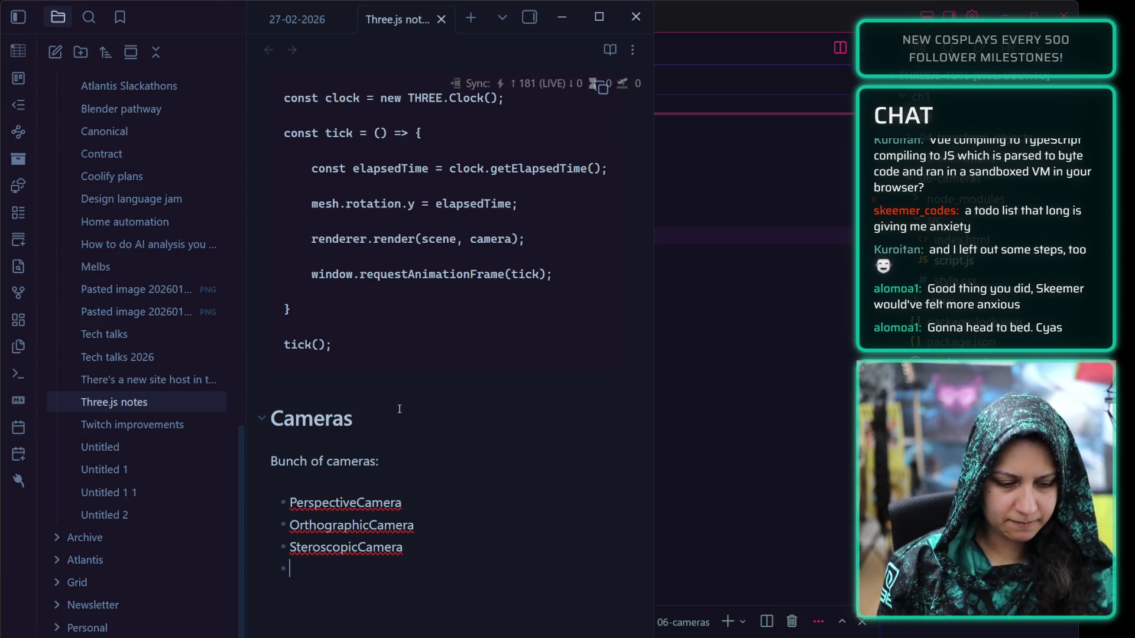
text(ArrayCamera)
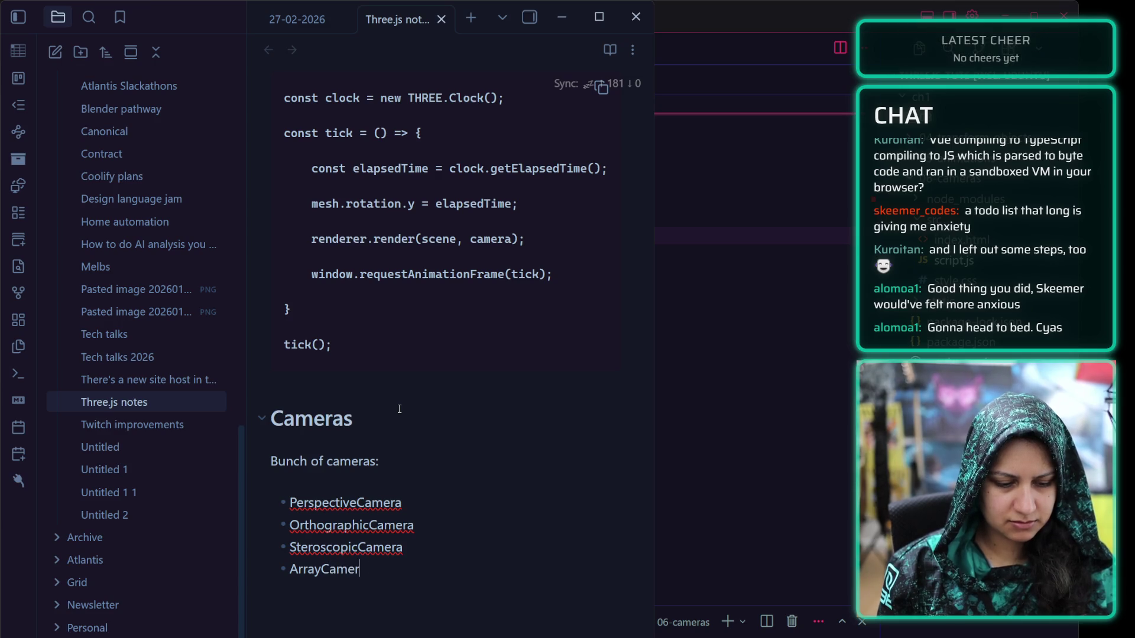
key(Return)
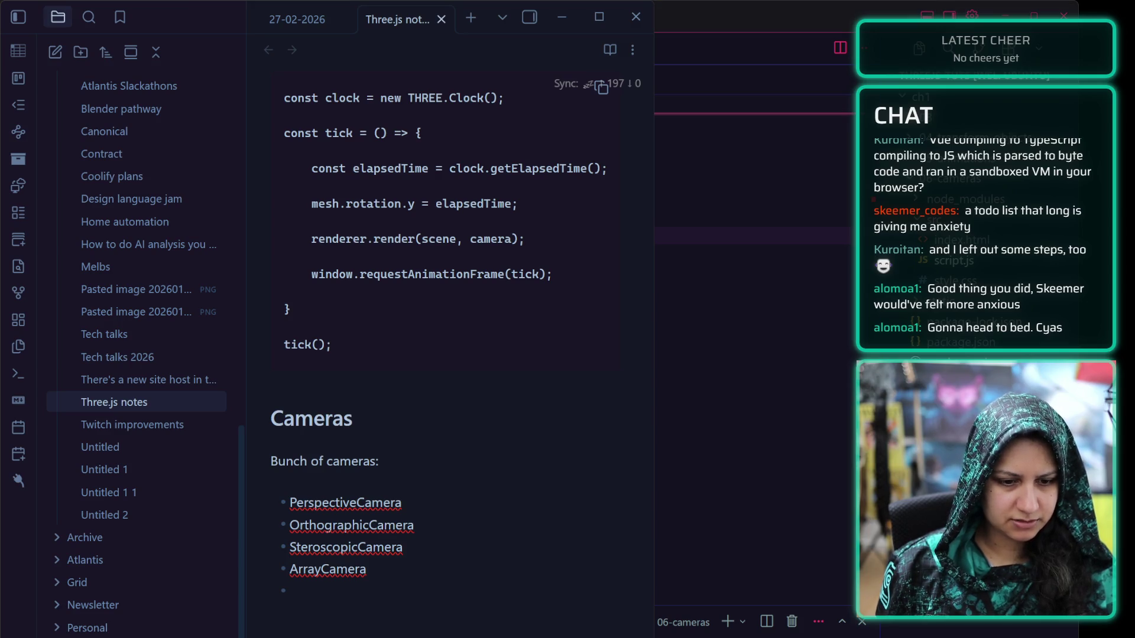
key(BackSpace)
key(BackSpace)
key(BackSpace)
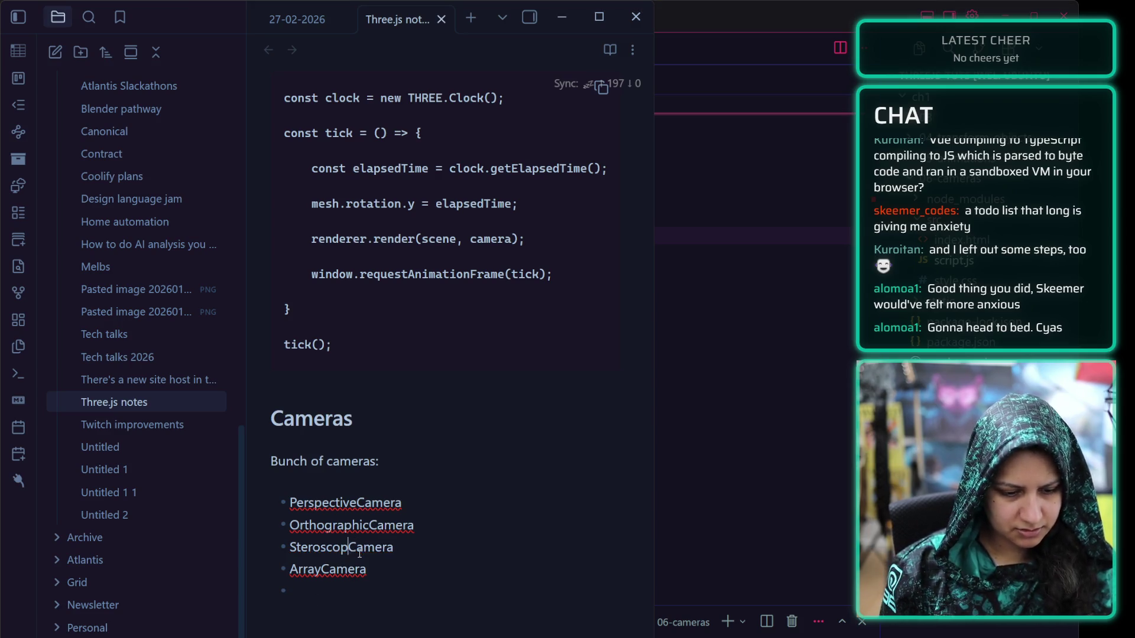
text(eo)
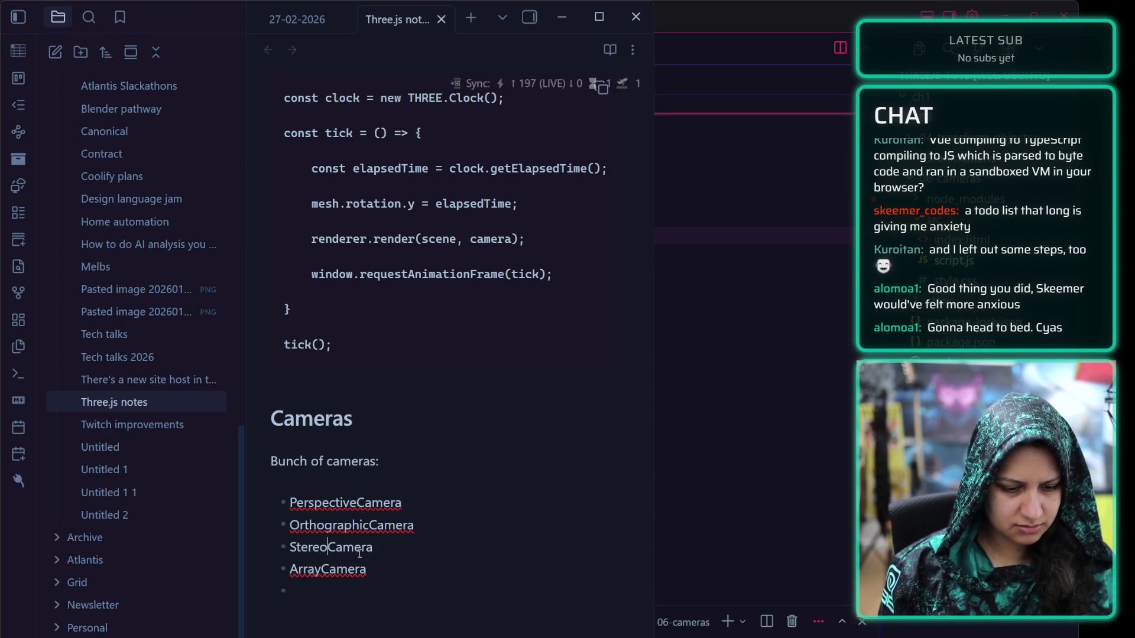
click(354, 590)
text(CubeCamera)
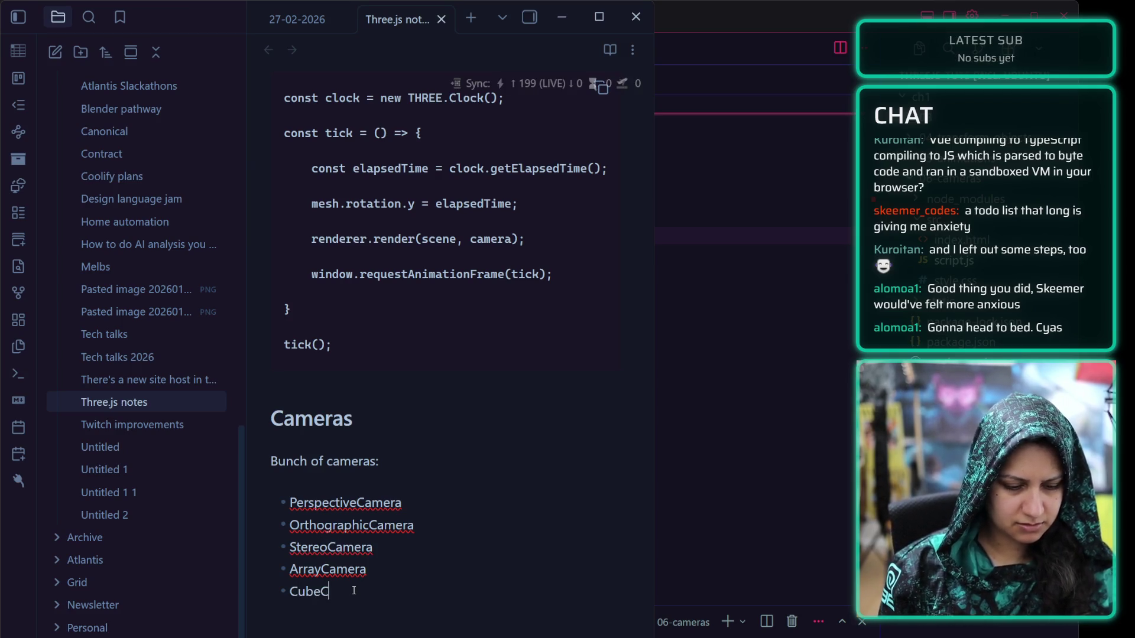
Add 'All inherit from the Camera class, which doesn't get used.' below the list
key(Return)
key(Return)
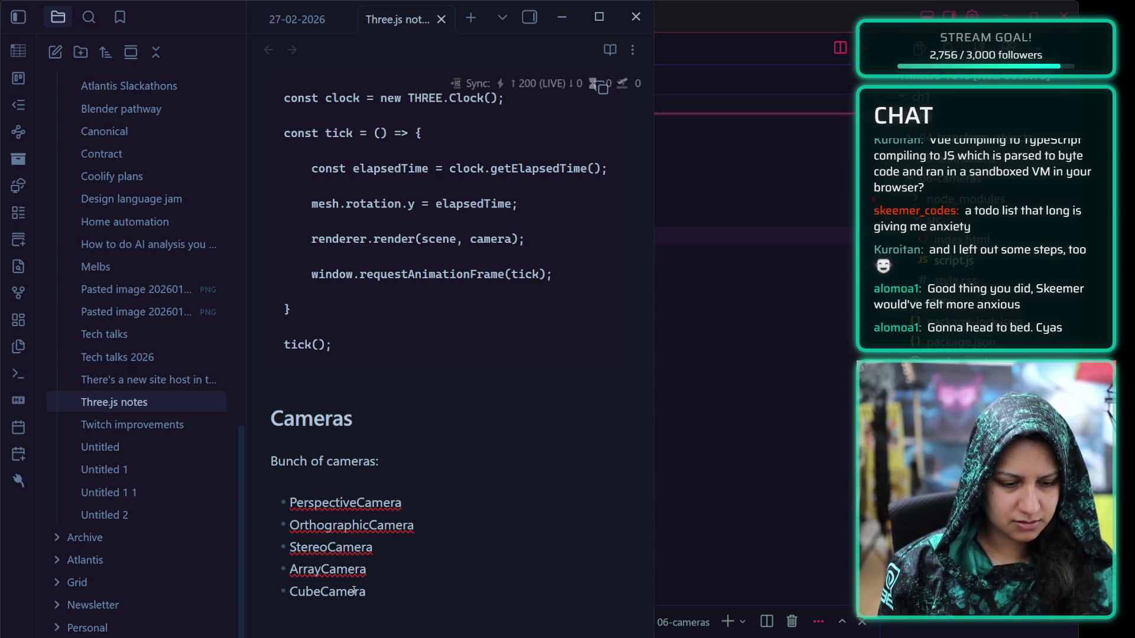
text(All inherit from)
text( h)
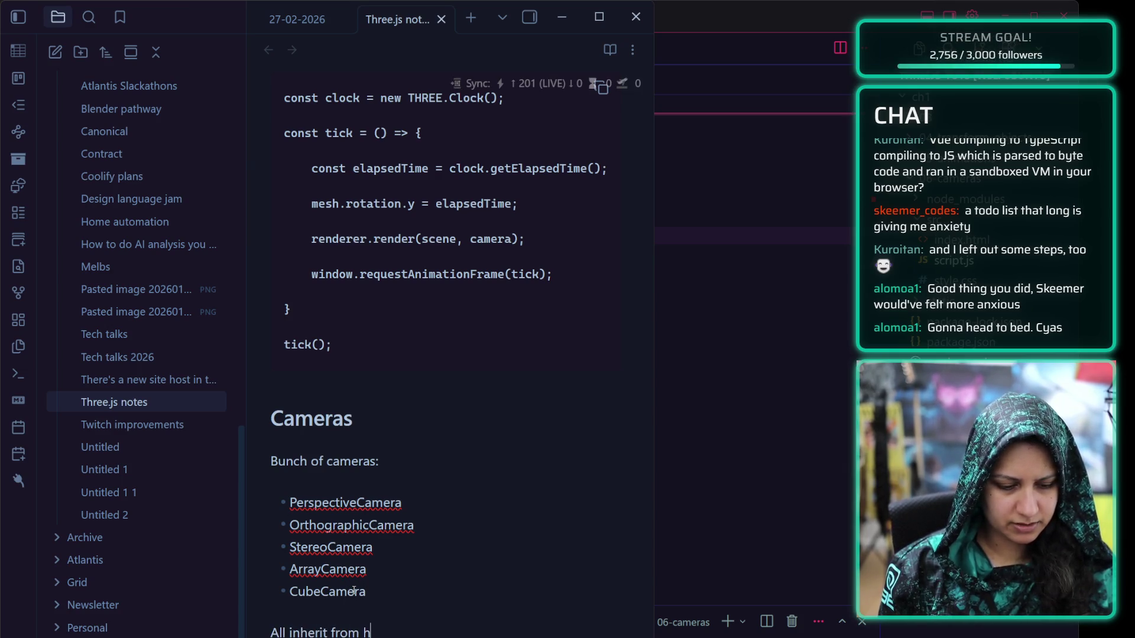
key(BackSpace)
text(the Camera class, )
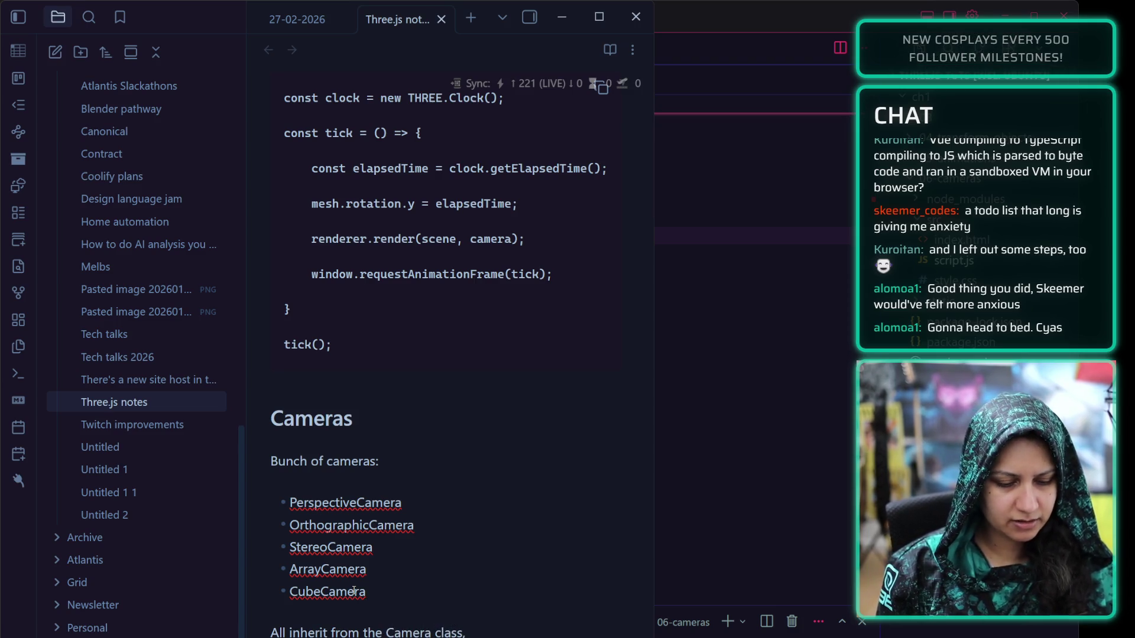
text(which doesn'tget)
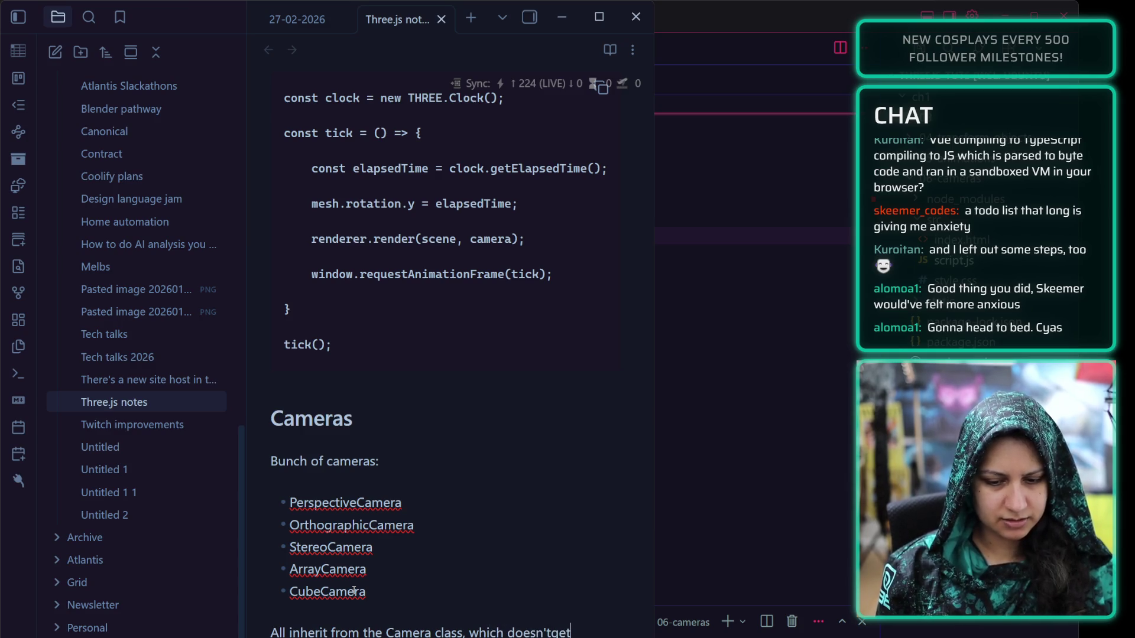
key(BackSpace)
key(BackSpace)
key(BackSpace)
text(get used.)
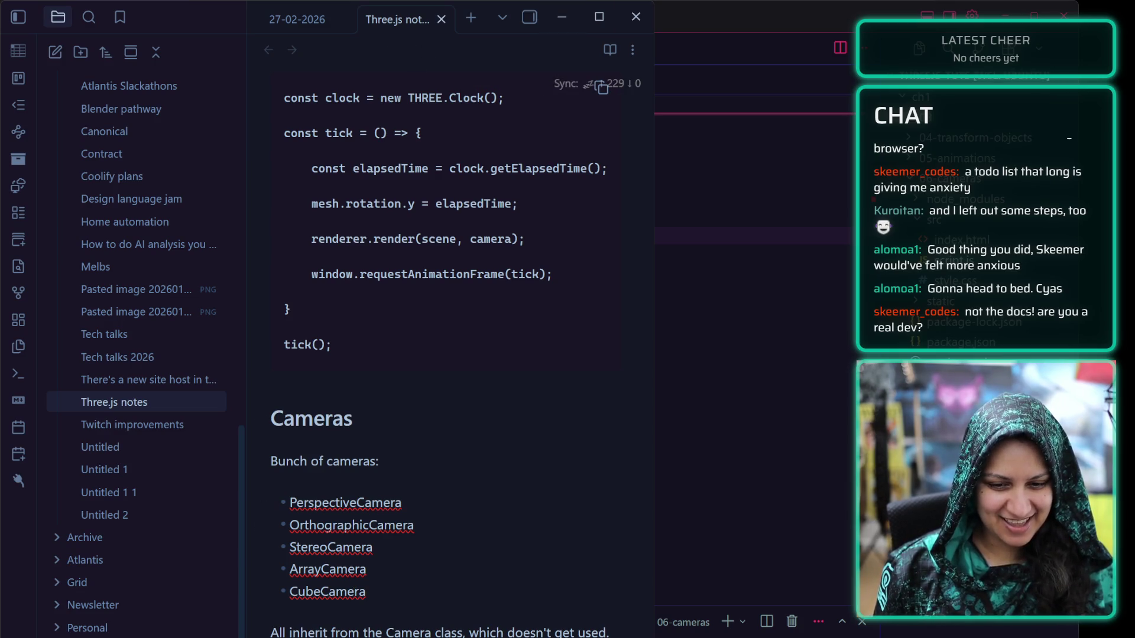
key(alt+Tab)
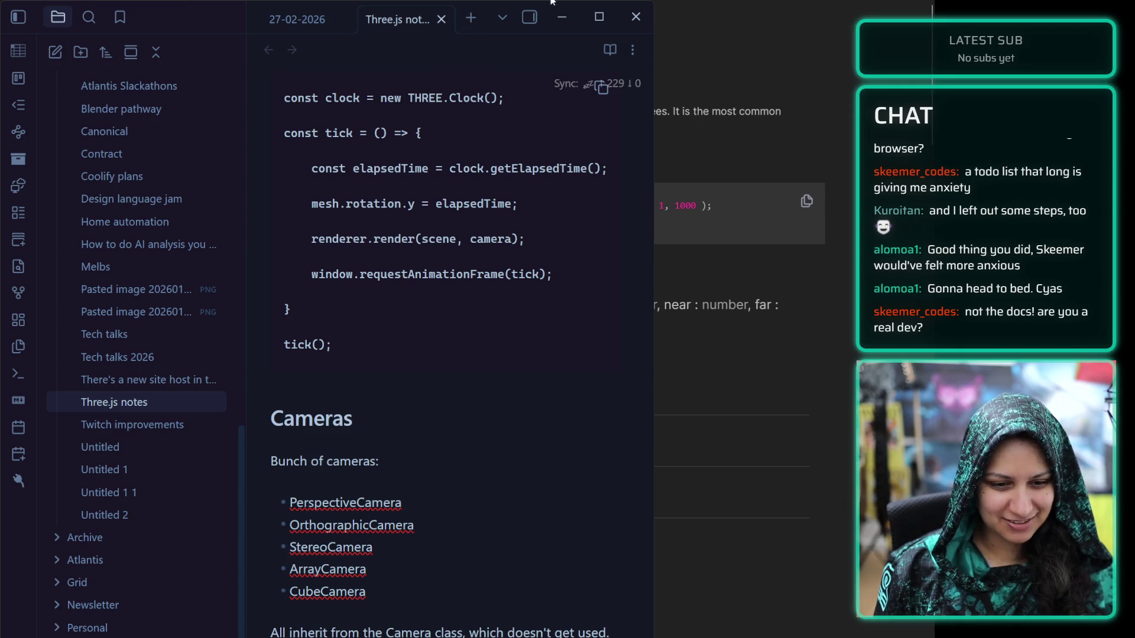
Read the three.js PerspectiveCamera docs page, then switch to script.js in VS Code
click(562, 16)
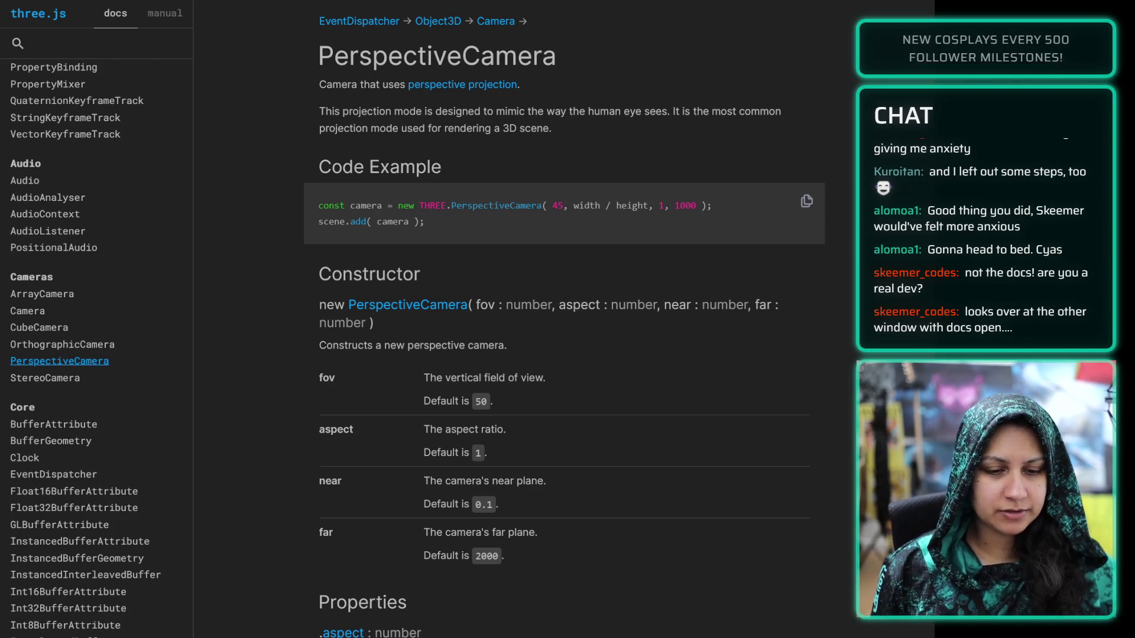
key(alt+Tab)
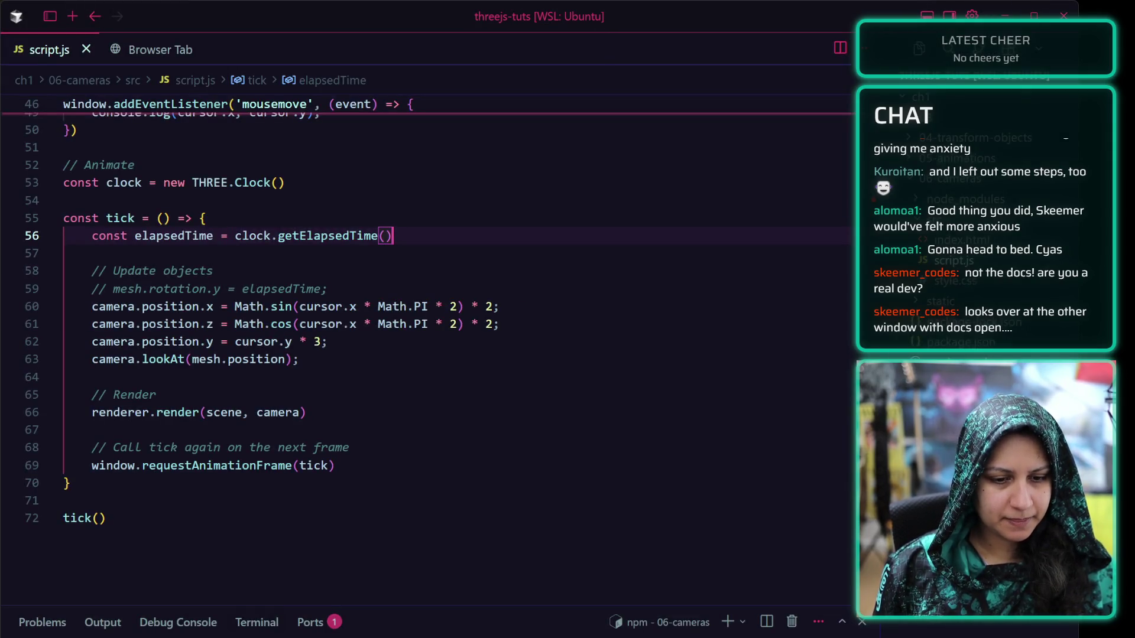
Return to the end of the Three.js notes' camera list and maximize Obsidian with Win+Up
key(alt+Tab)
key(alt+Tab)
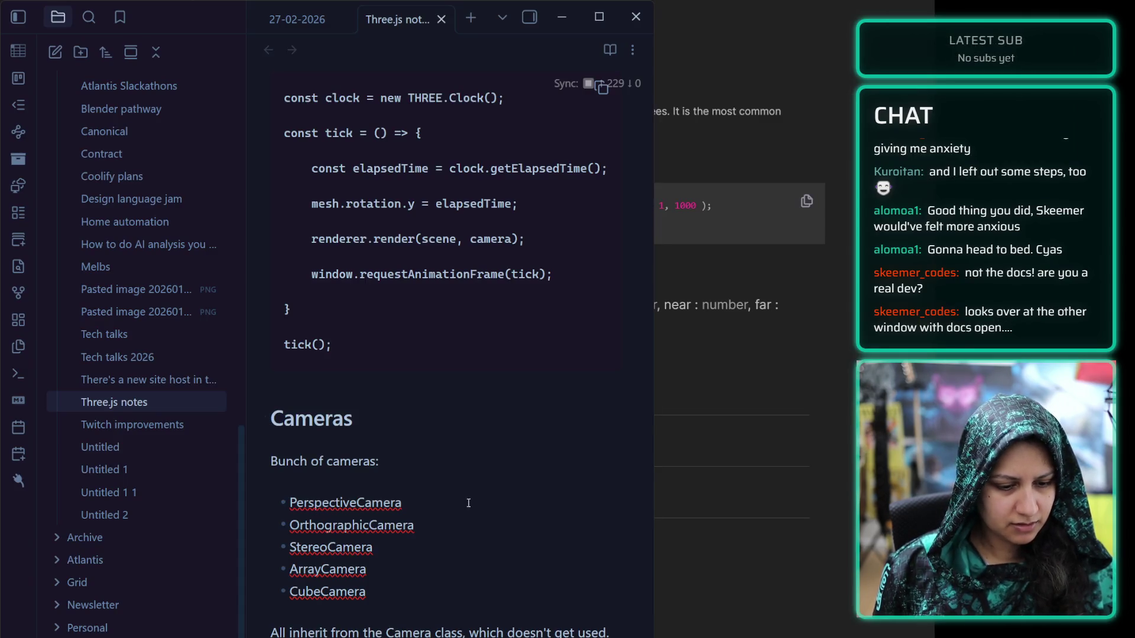
click(460, 594)
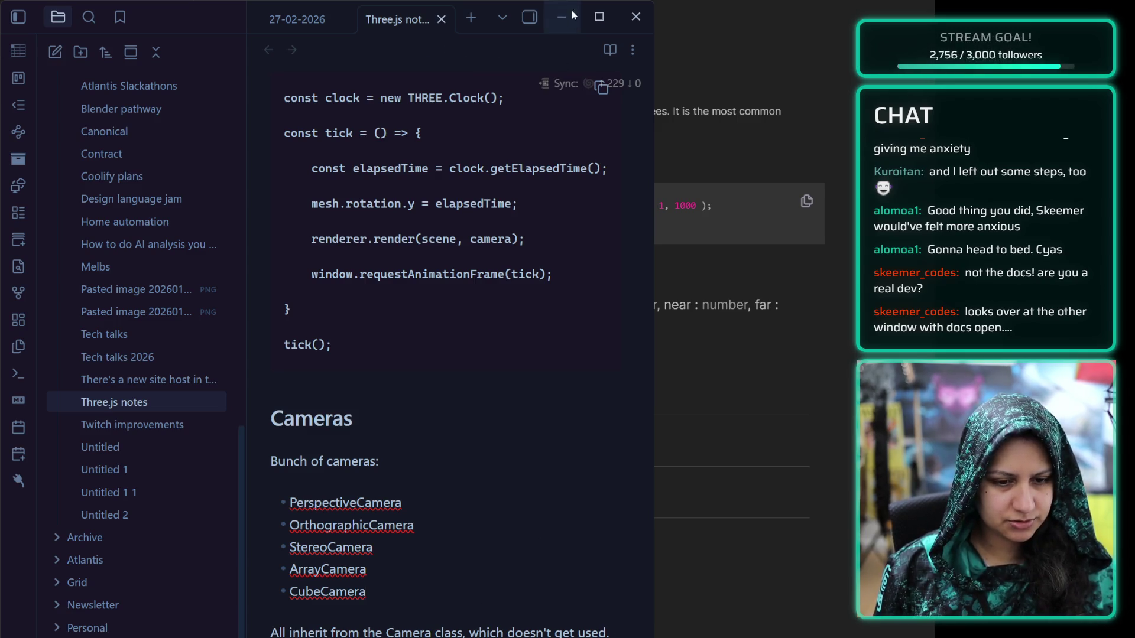
key(alt+Tab)
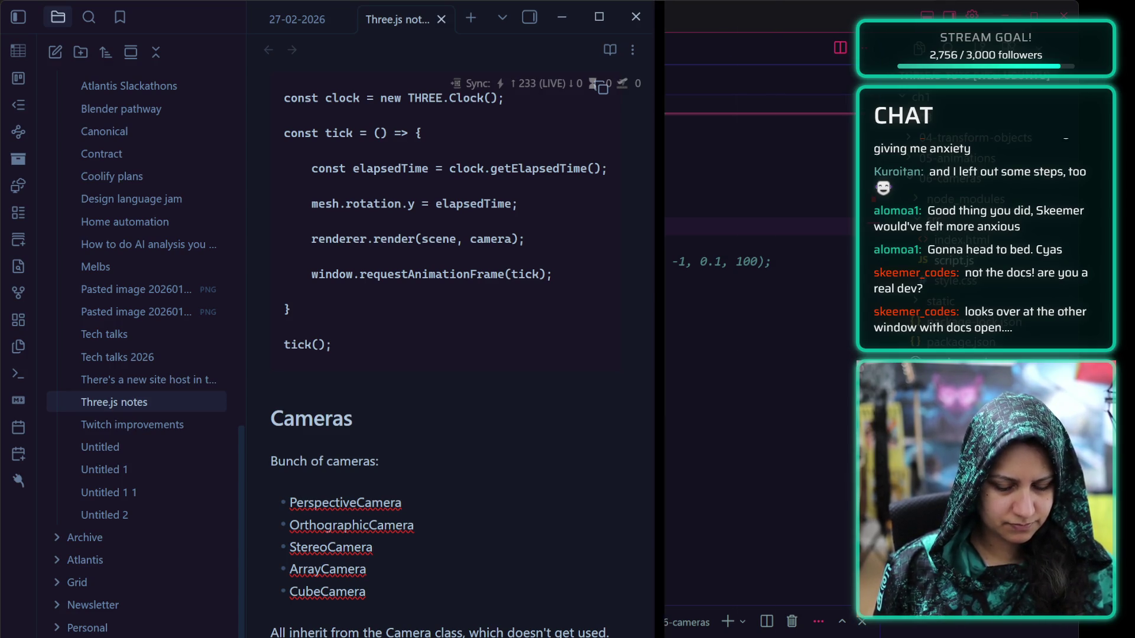
key(super+Up)
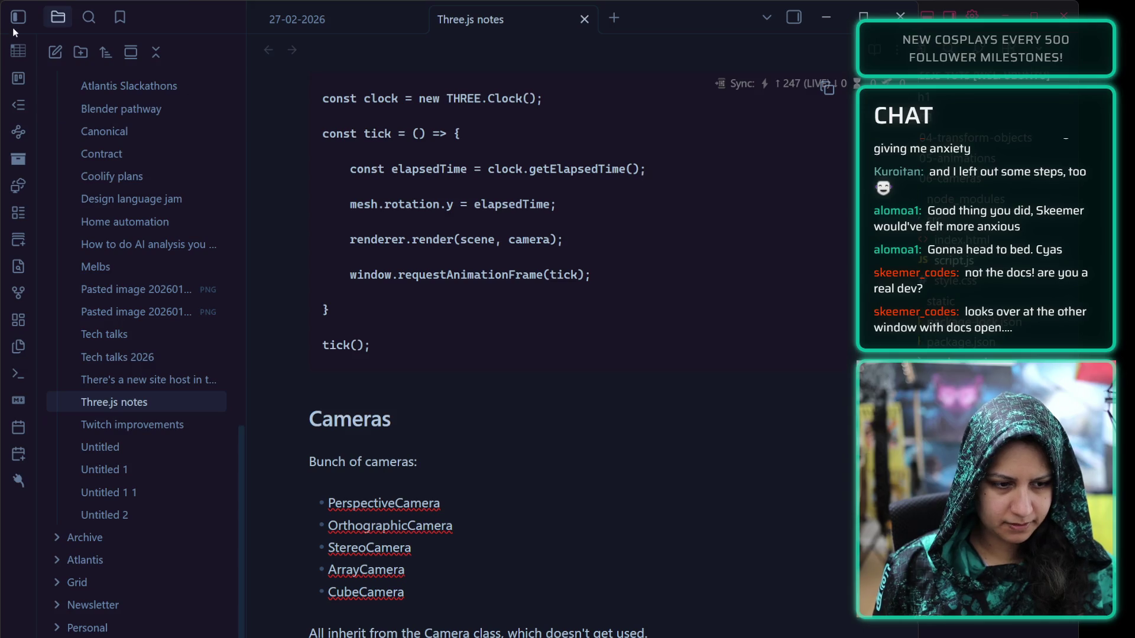
Collapse the file list, narrow the Obsidian window, and switch to the 27-02-2026 note
click(18, 18)
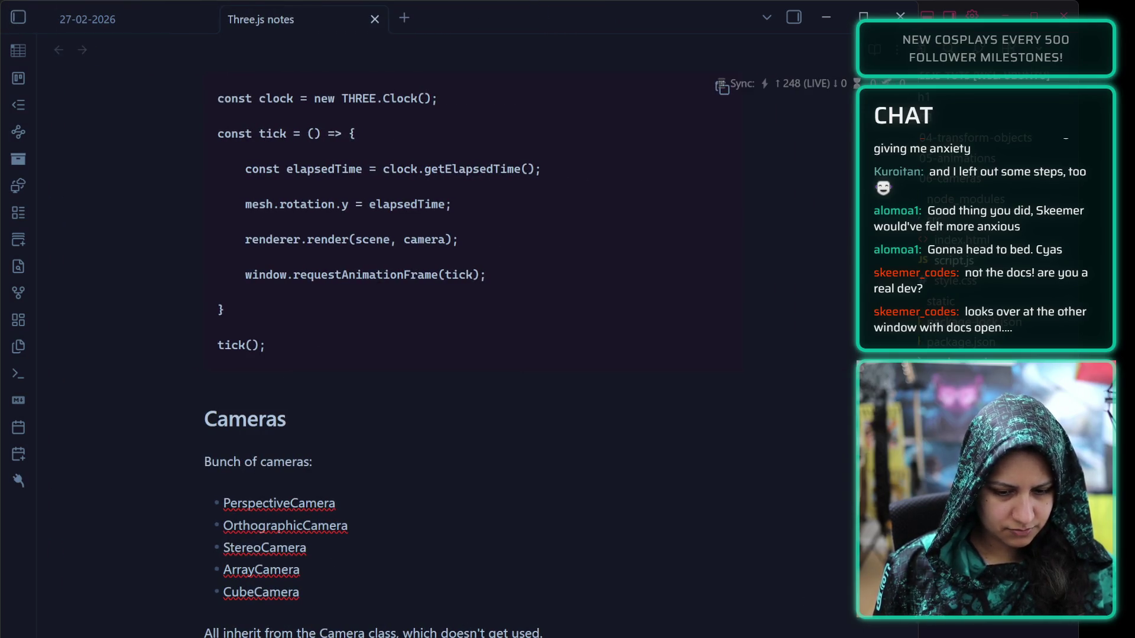
mouse_move(914, 516)
mouse_down()
mouse_move(638, 517)
mouse_move(727, 512)
mouse_up()
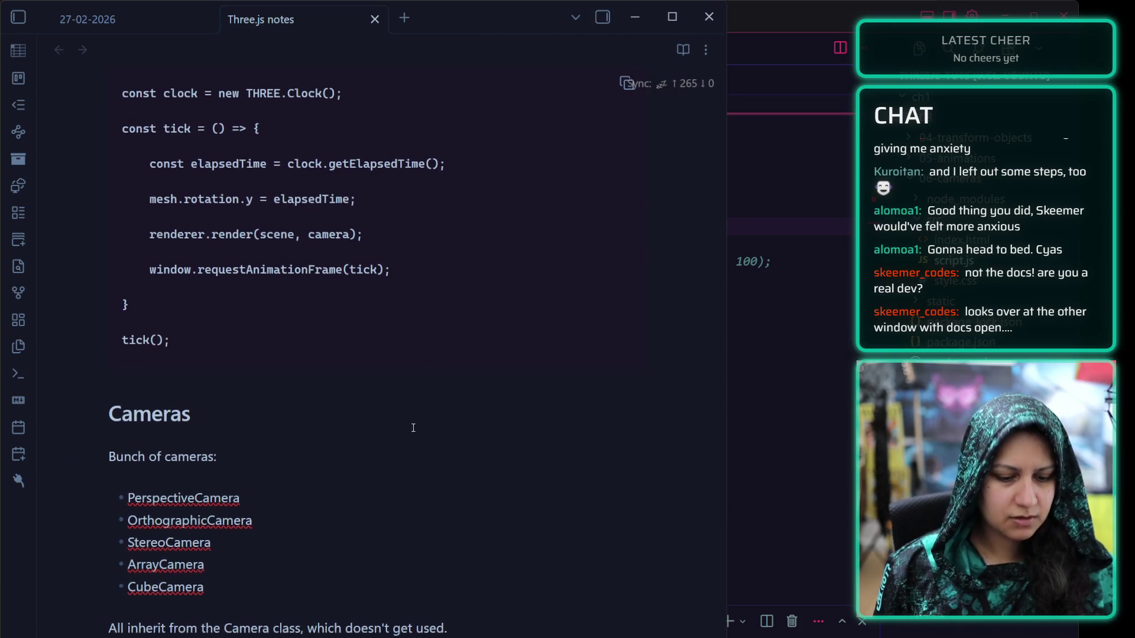
scroll(339, 471, down, 3)
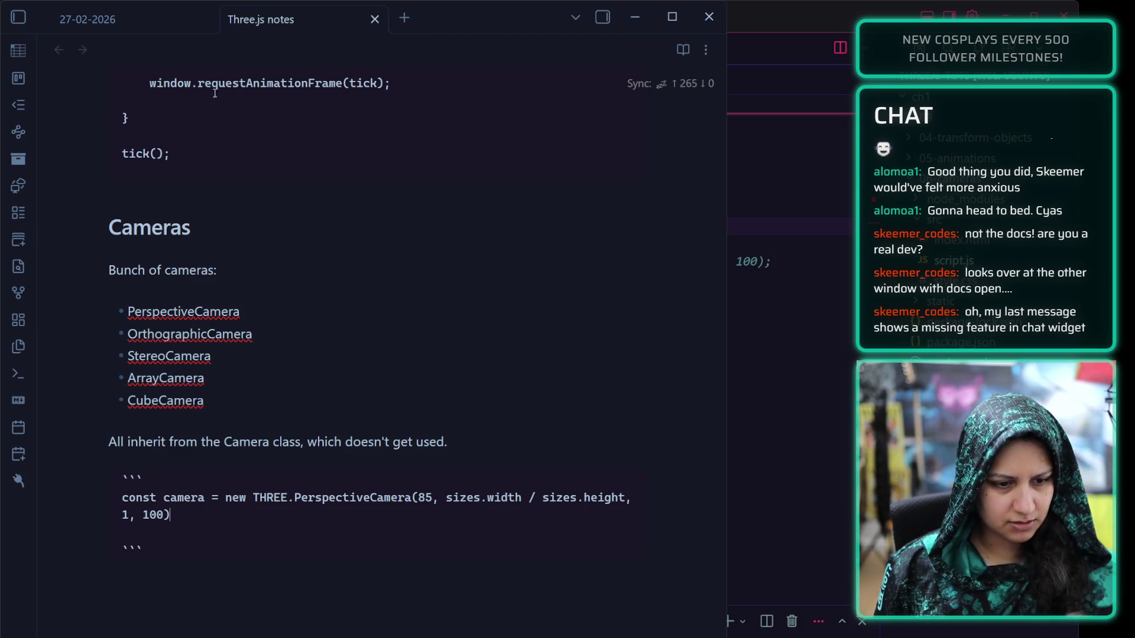
click(118, 19)
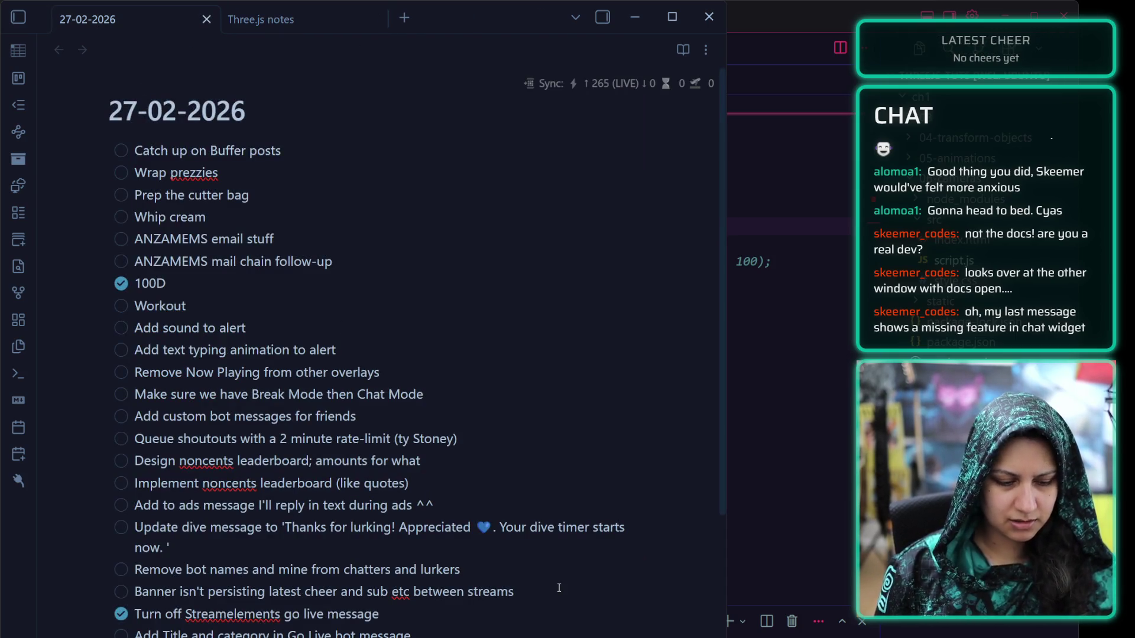
Add the to-do 'Chat styling isn't showing up in chat window (e.g. italics)' below the banner item
key(Return)
text(Chat styling )
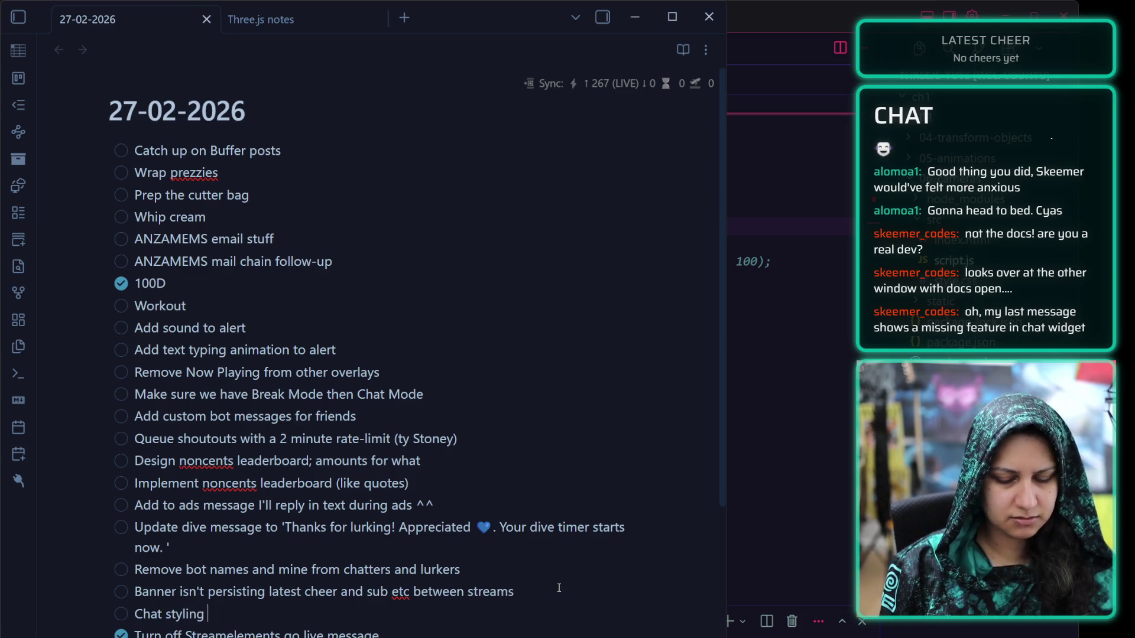
text(isn't s)
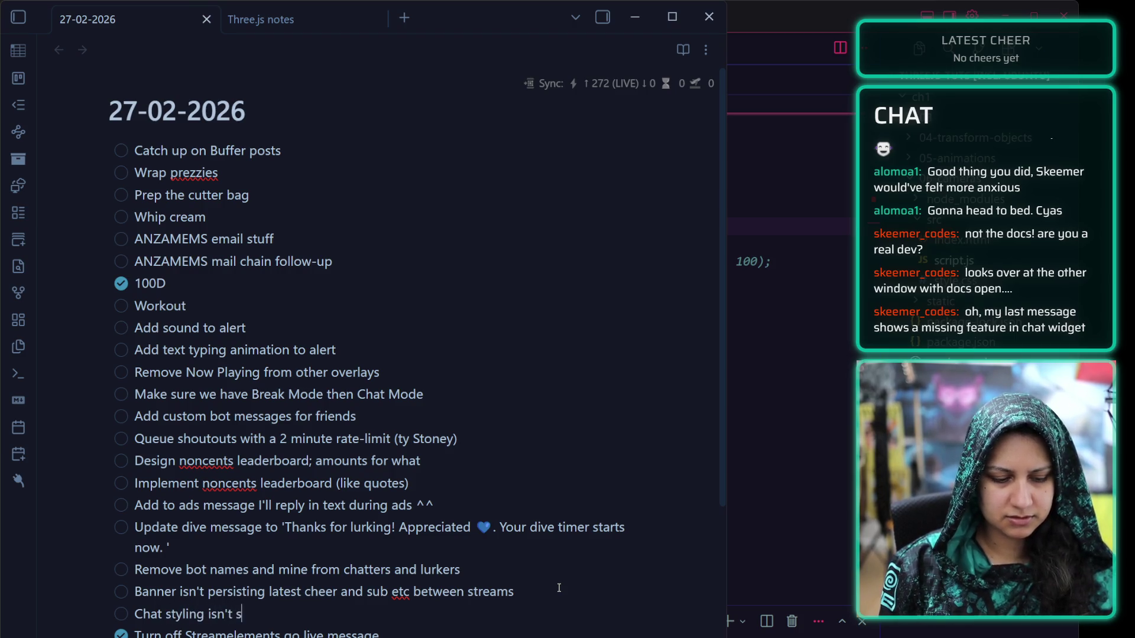
text(howing up in )
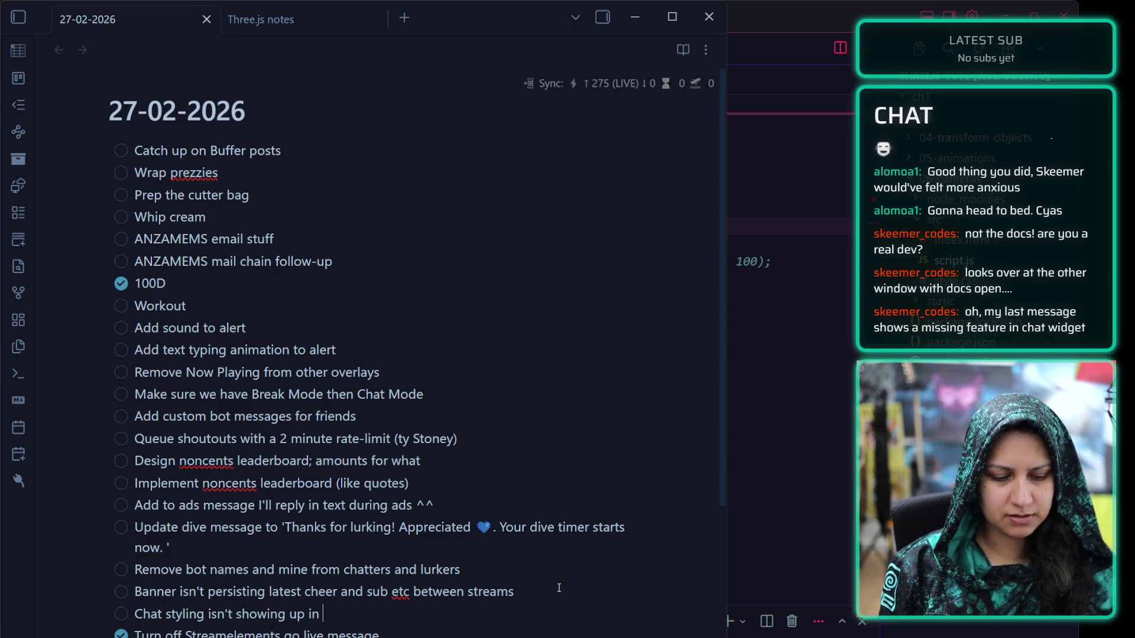
text(chat window (e.e)
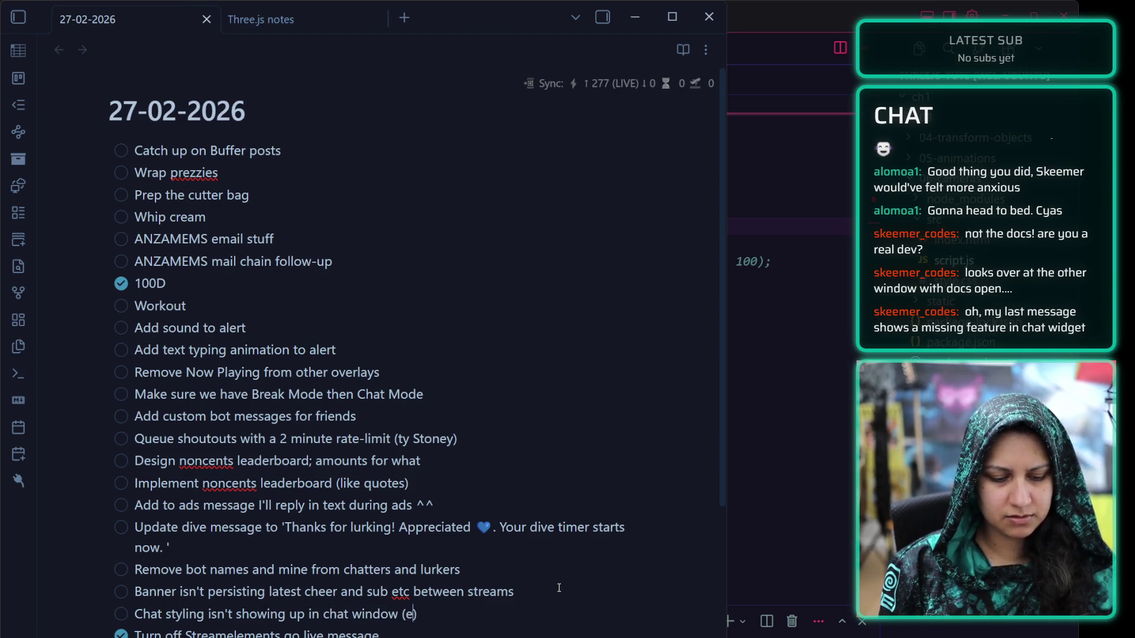
key(BackSpace)
text(g. italics)
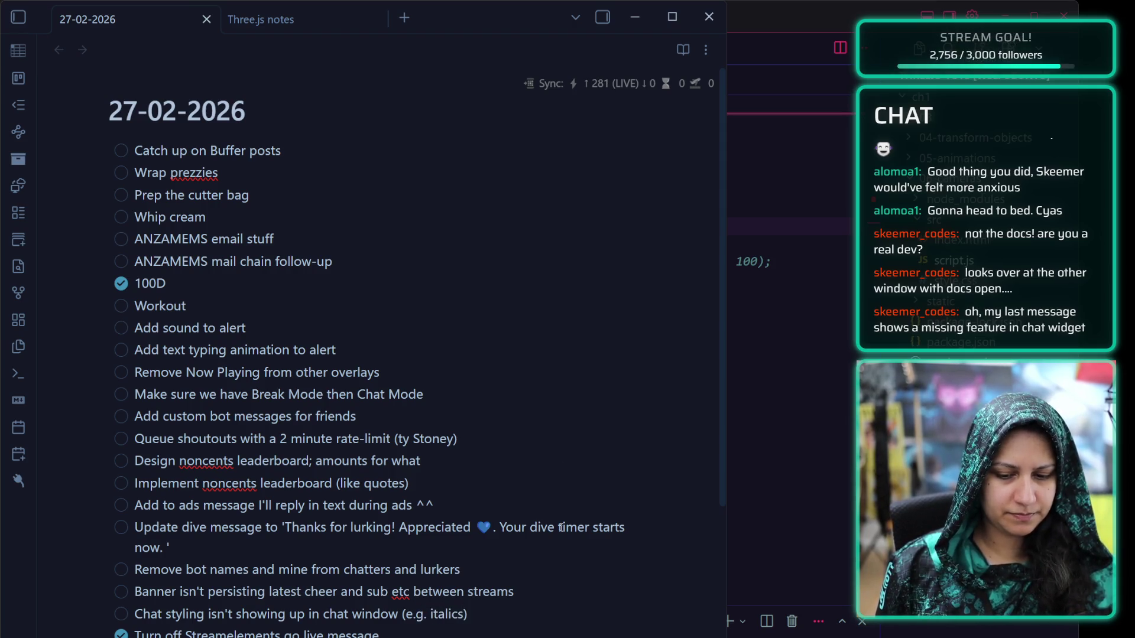
click(502, 577)
click(518, 615)
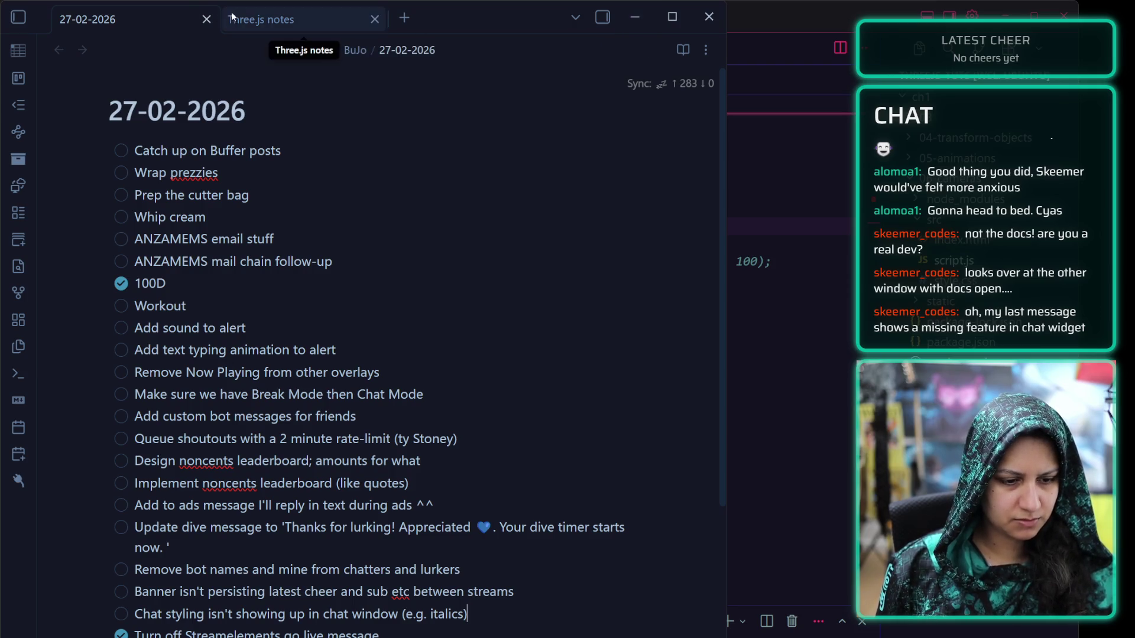
click(301, 20)
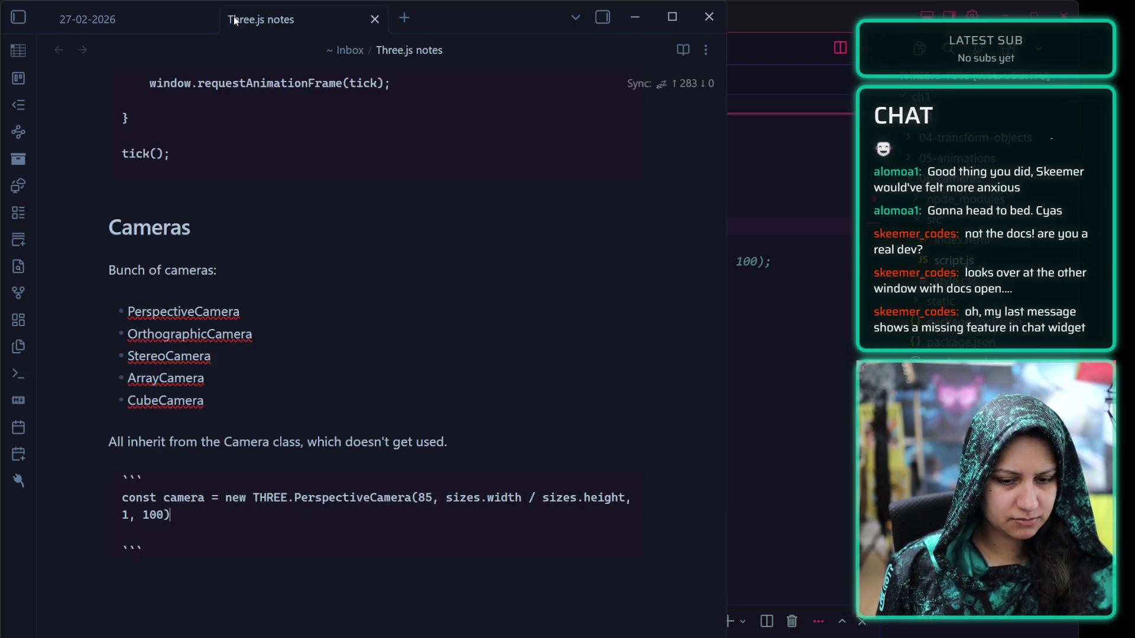
click(227, 392)
click(483, 445)
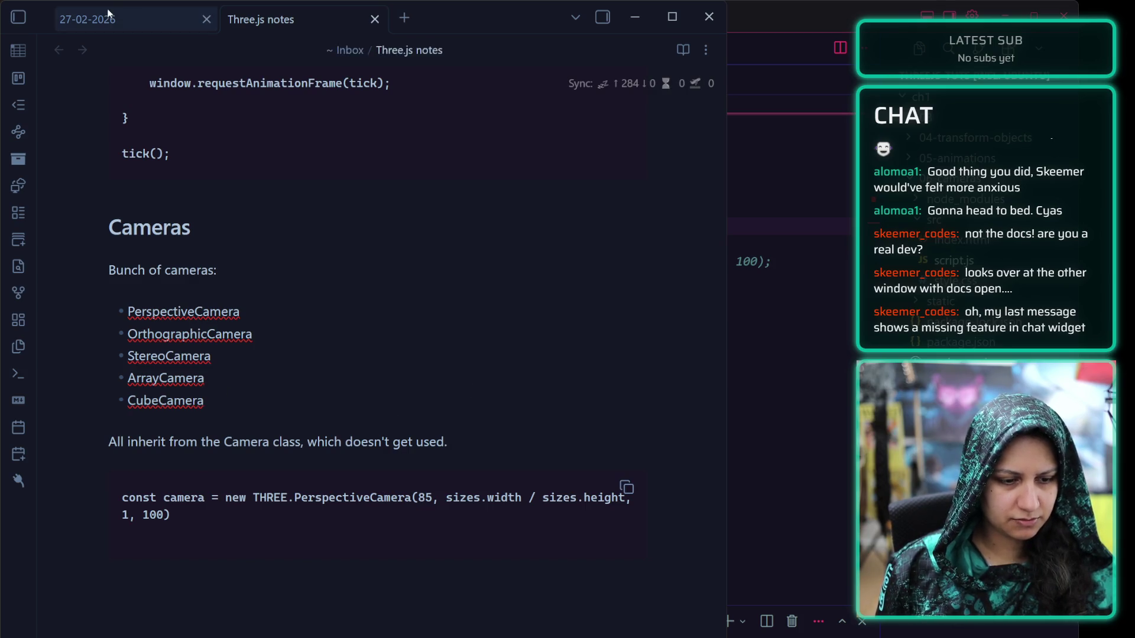
click(88, 19)
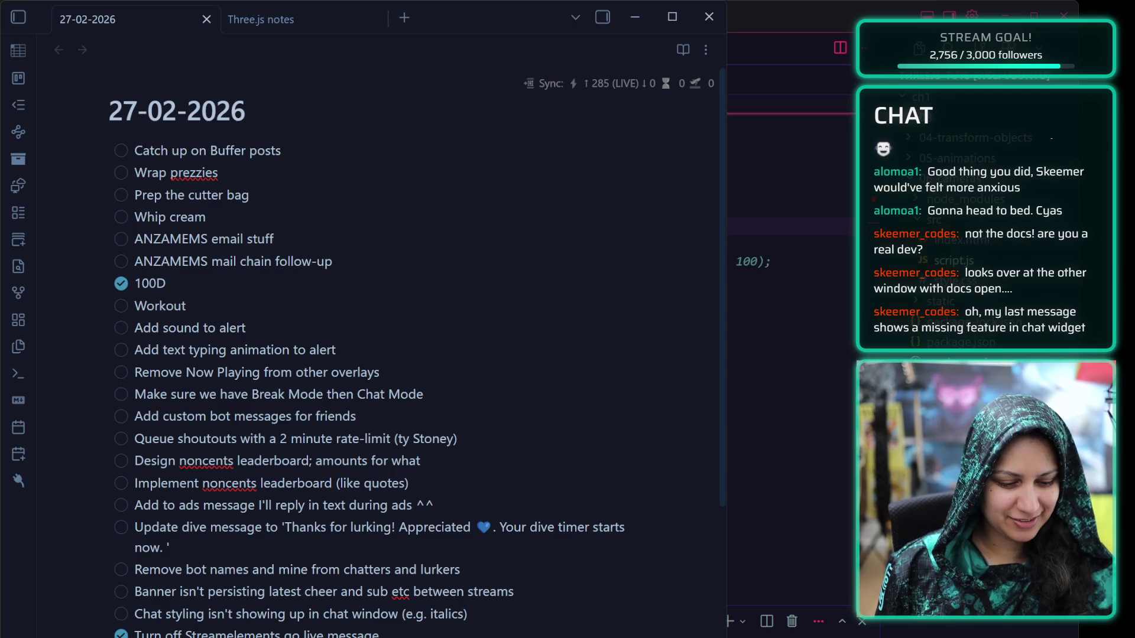
mouse_move(468, 614)
mouse_down()
mouse_move(135, 441)
mouse_move(118, 413)
mouse_move(135, 355)
mouse_move(133, 582)
mouse_up()
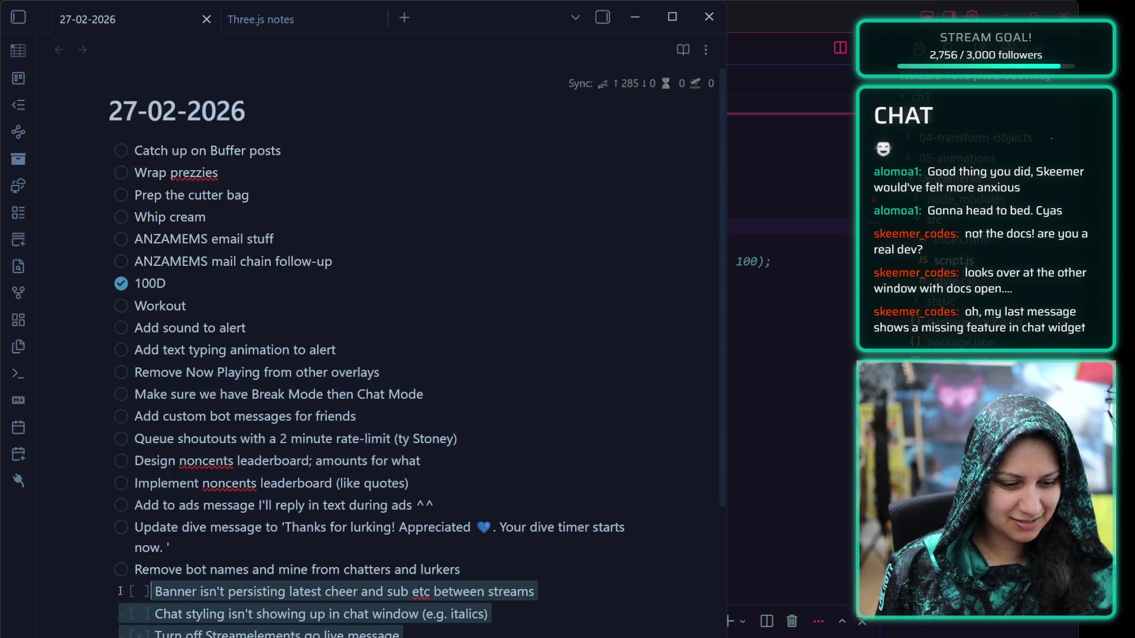
click(523, 629)
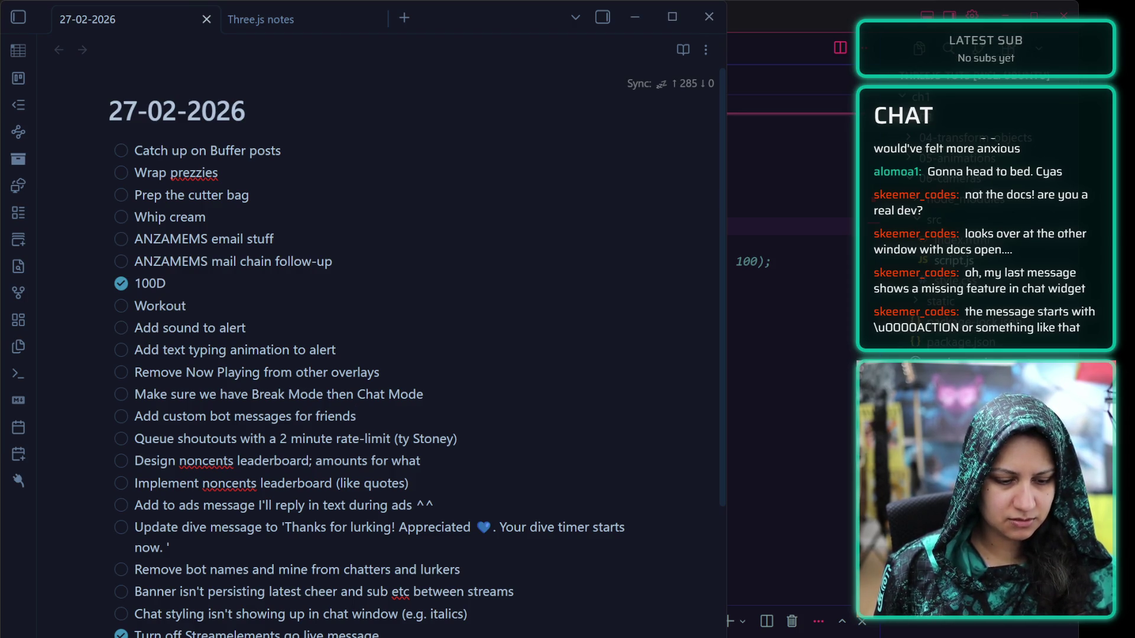
Scroll the 27-02-2026 note down past the task list to the chat notes
scroll(282, 587, down, 5)
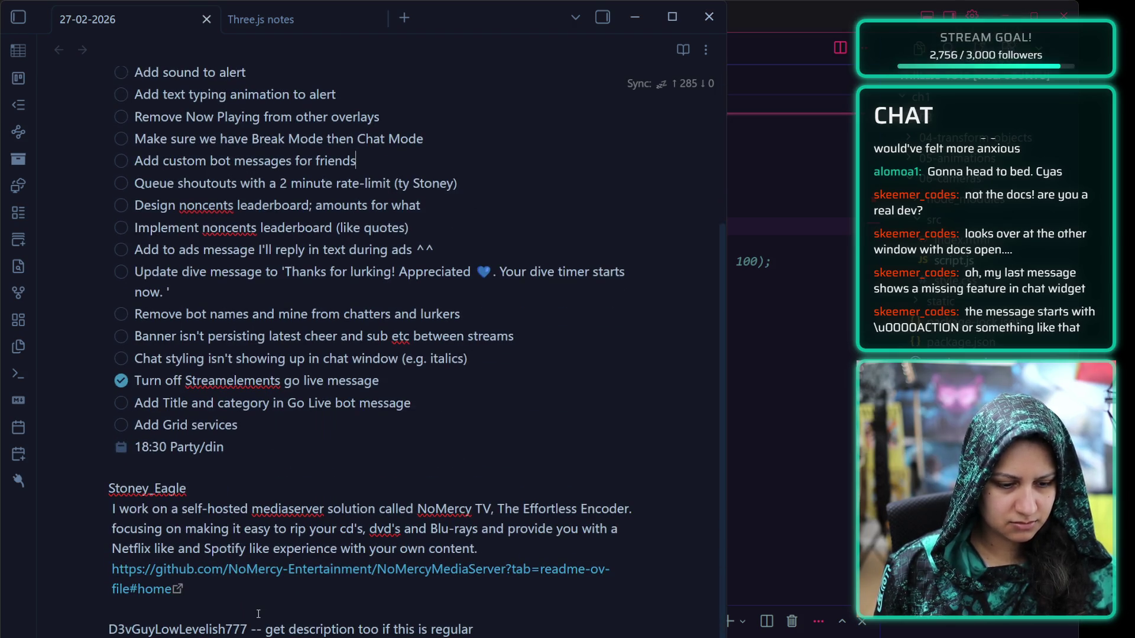
scroll(258, 615, up, 4)
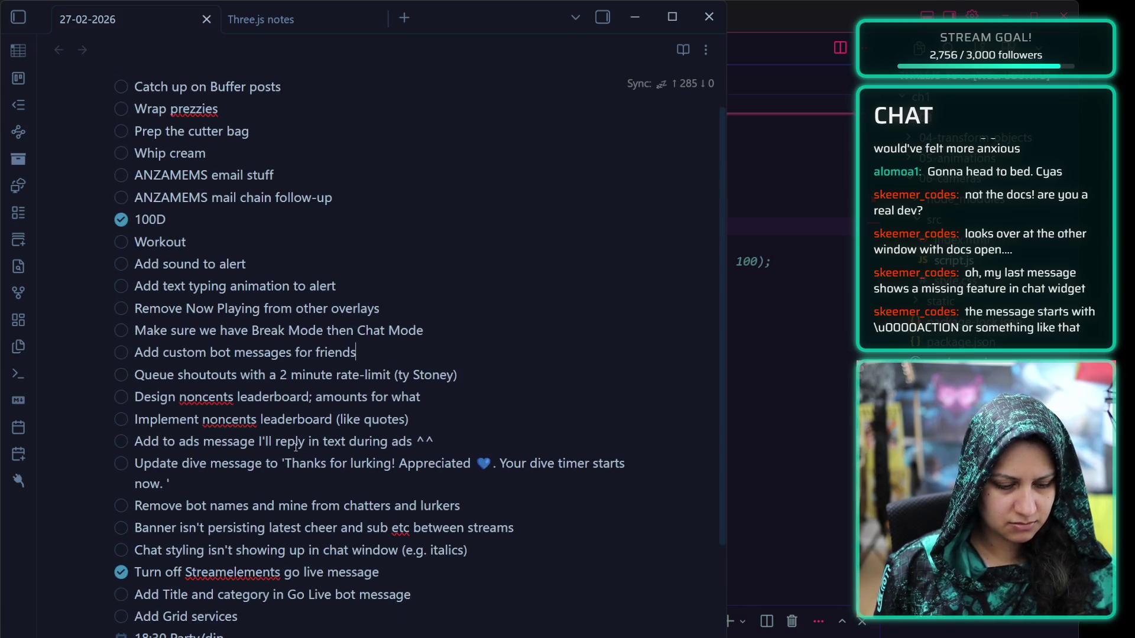
scroll(345, 612, down, 3)
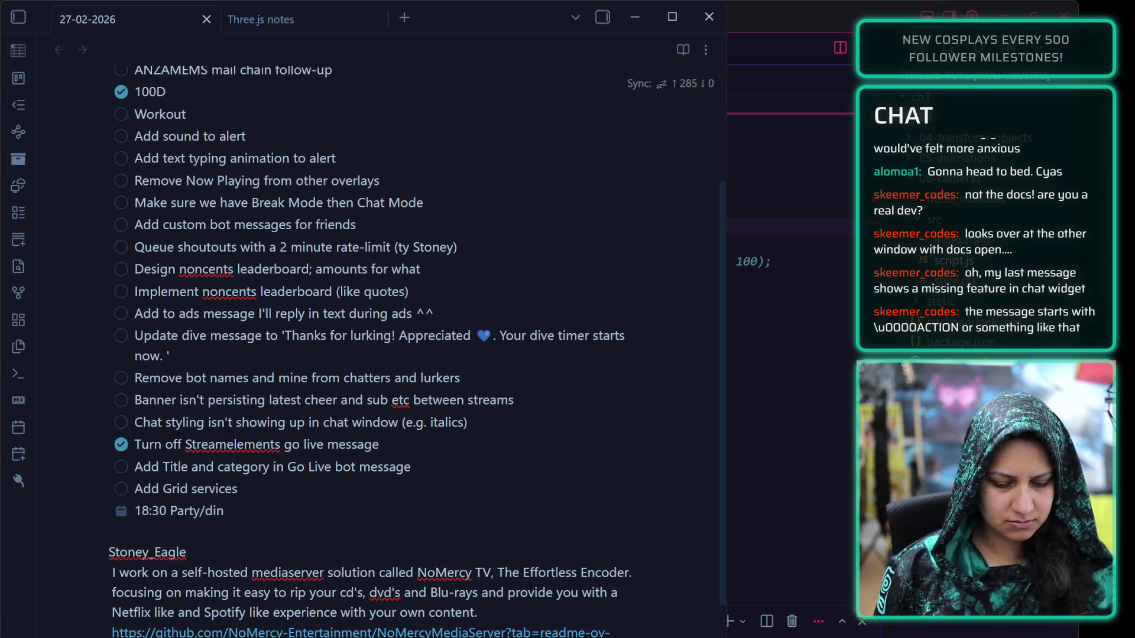
scroll(367, 603, down, 4)
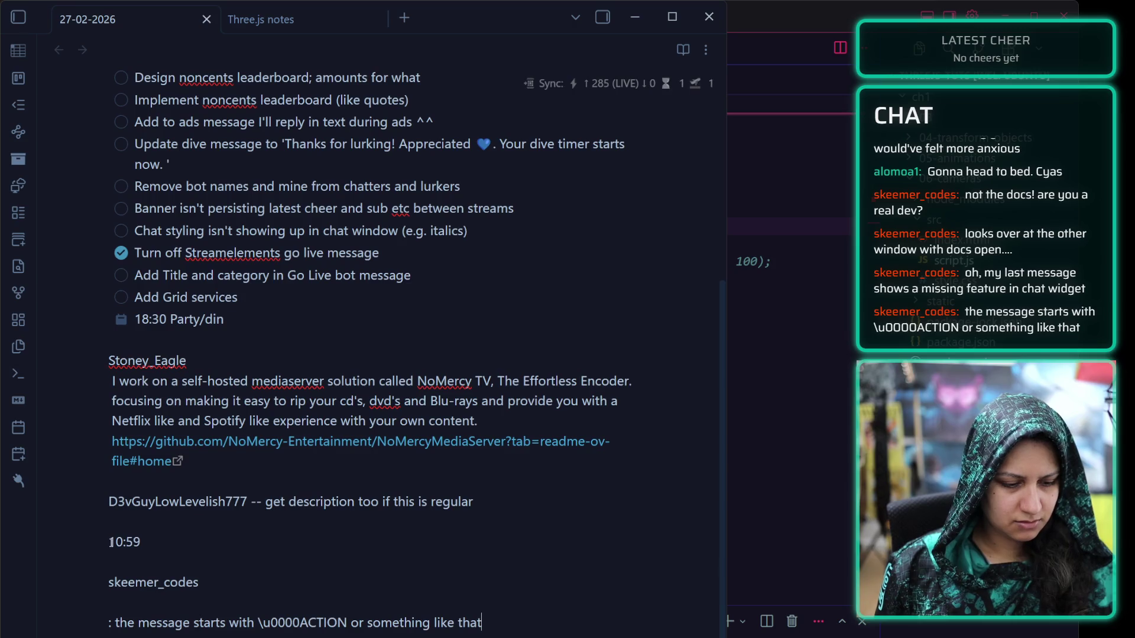
Delete the 10:59 timestamp line, the blank line and the leading colon from the last chat note
triple_click(348, 543)
key(BackSpace)
key(BackSpace)
key(BackSpace)
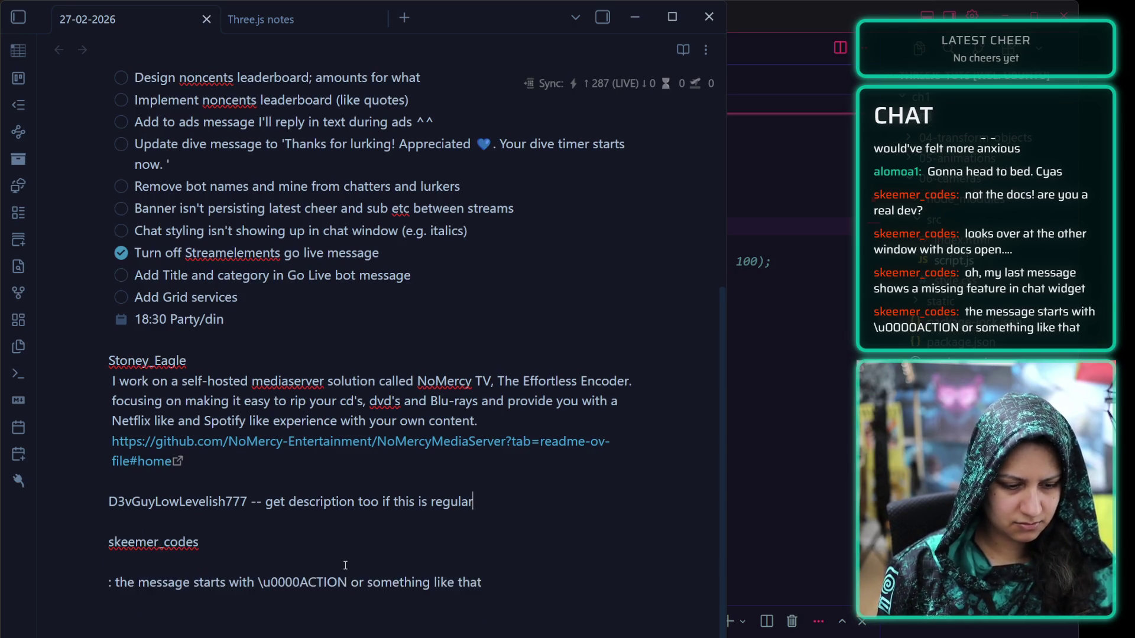
click(177, 565)
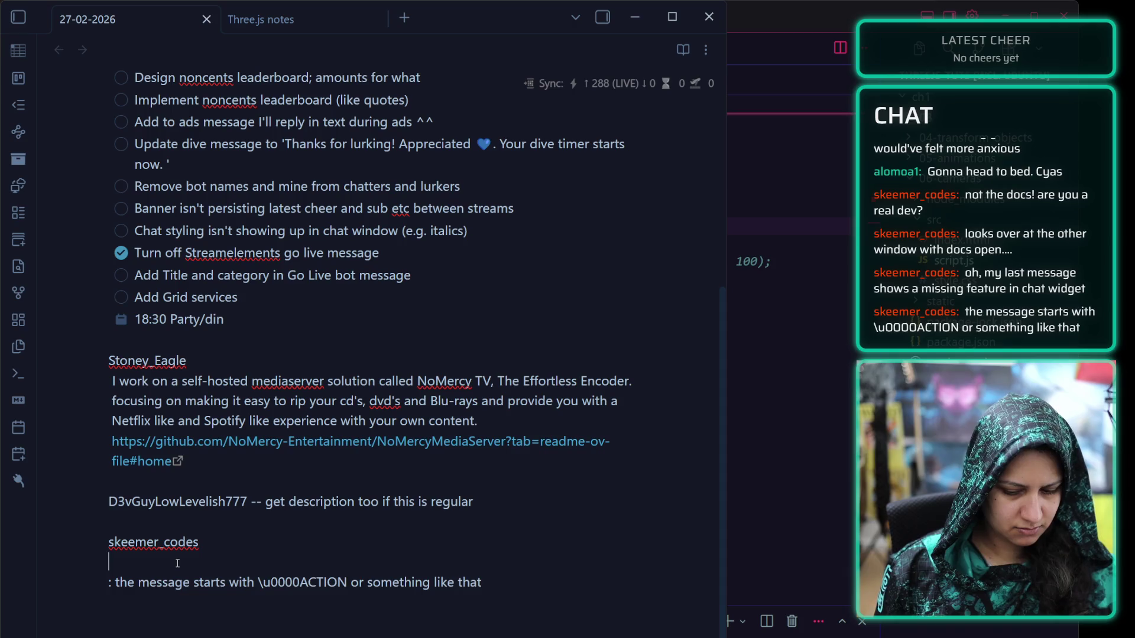
key(BackSpace)
key(Right)
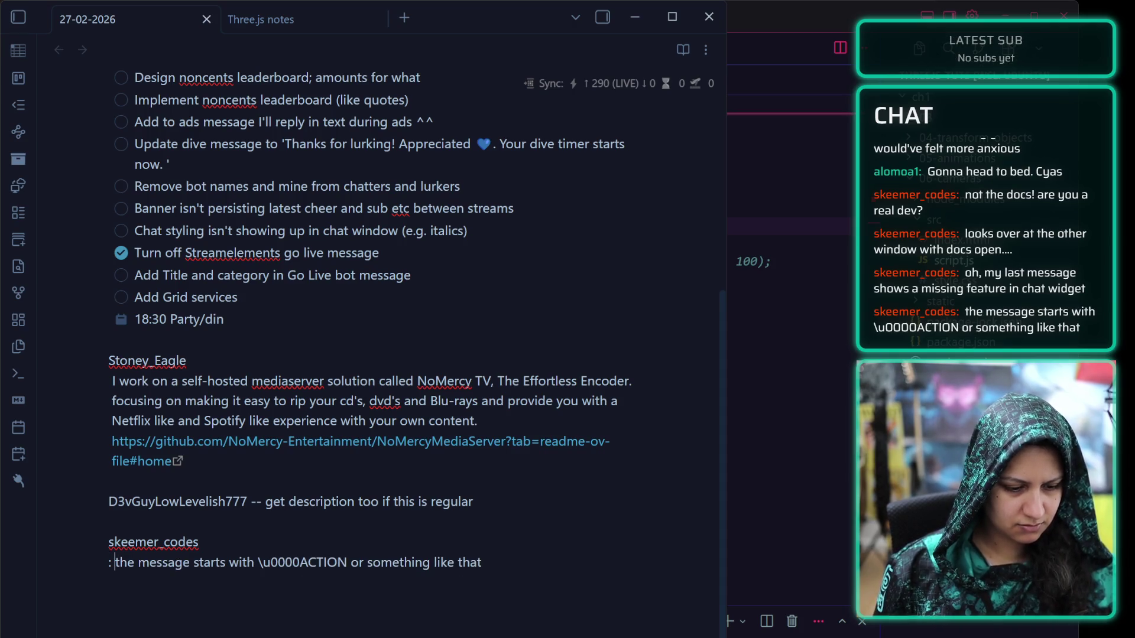
key(Delete)
key(Delete)
key(Delete)
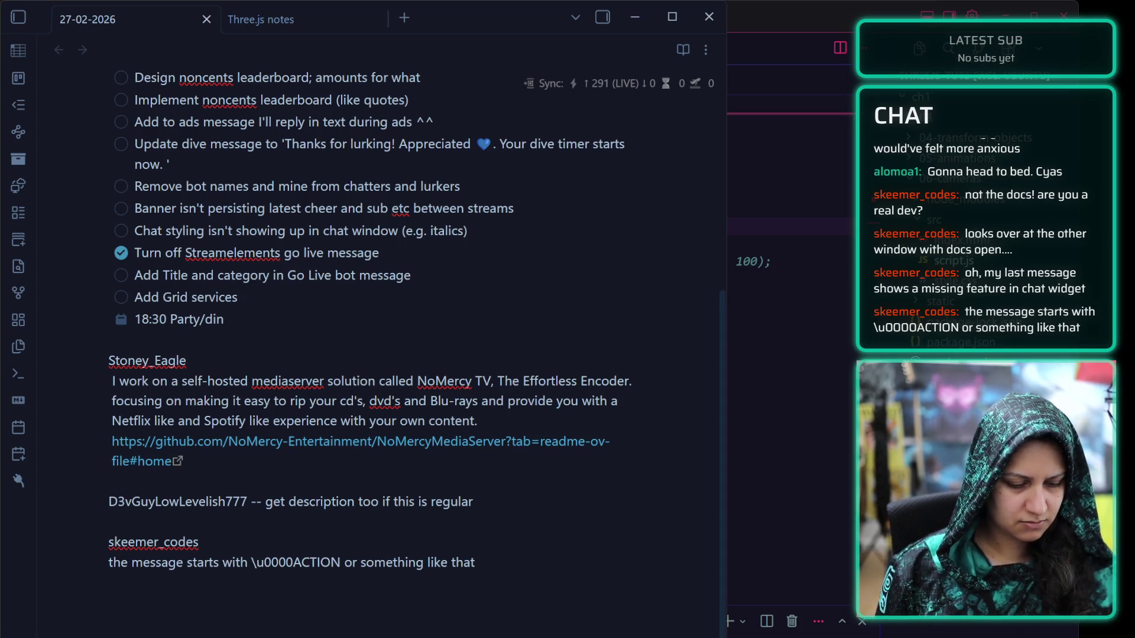
click(234, 457)
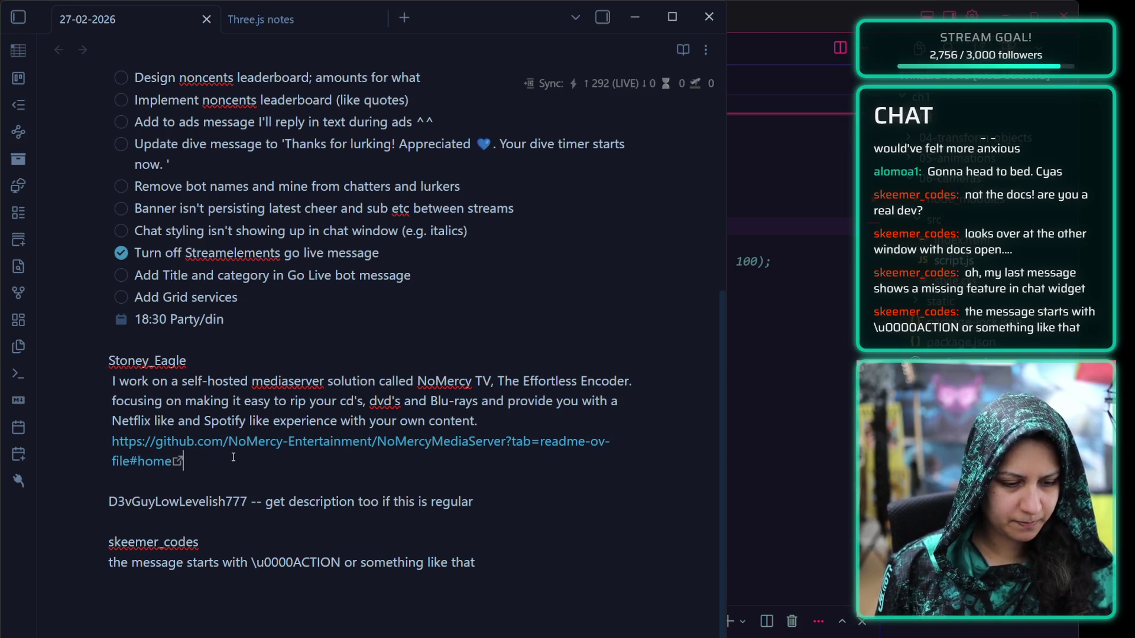
scroll(411, 376, up, 10)
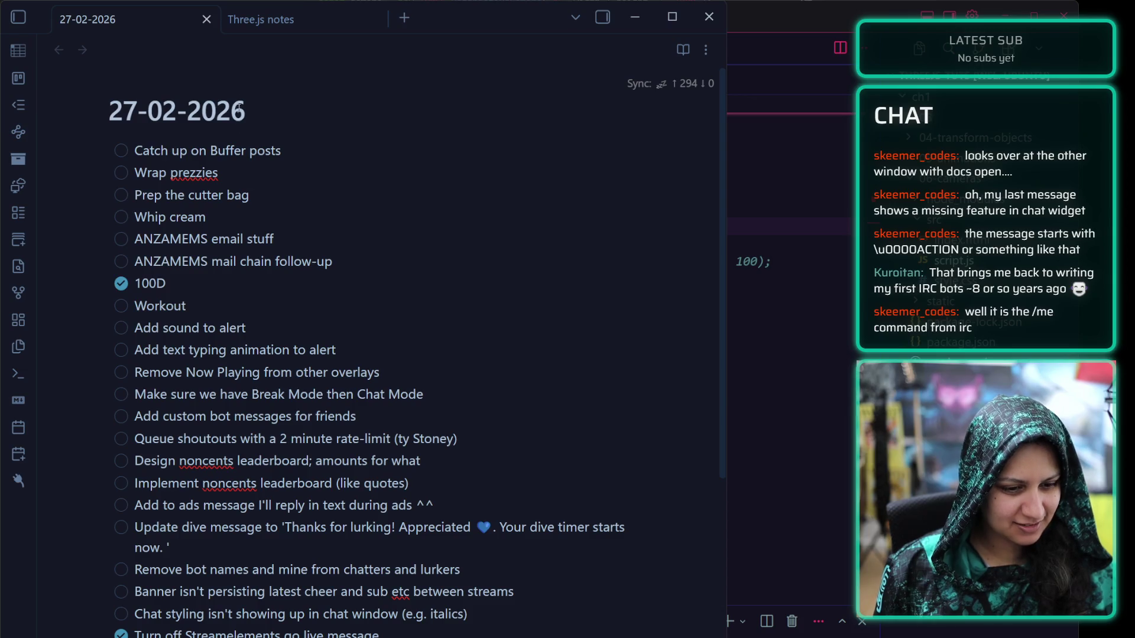
Set the PerspectiveCamera constructor arguments to fov, aspectRatio, nearPlane, farPlane
click(349, 19)
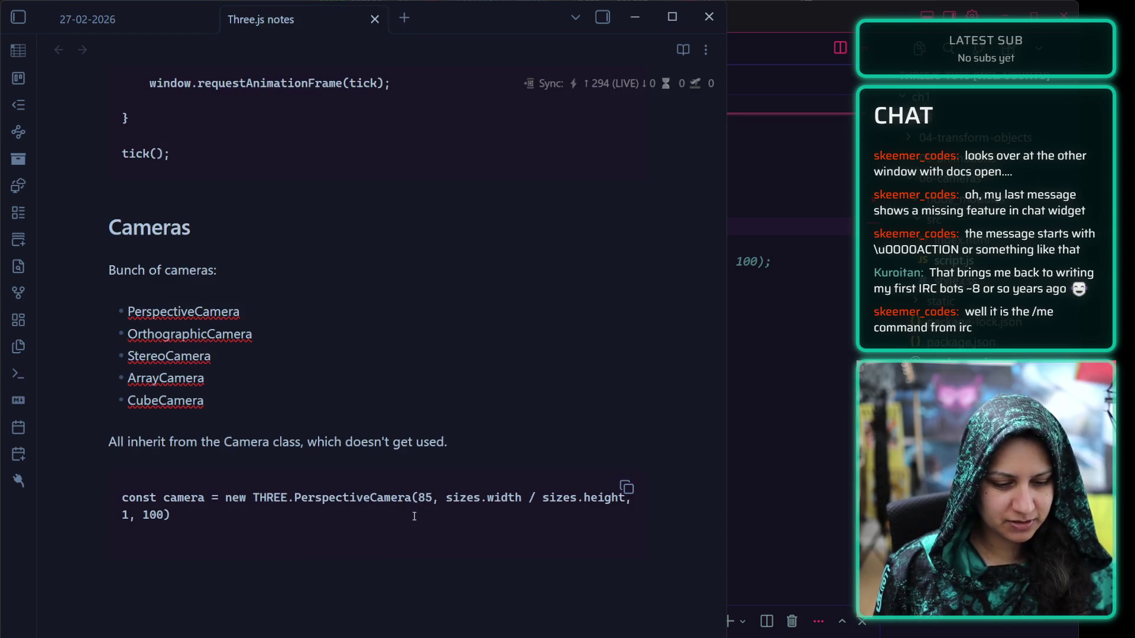
mouse_move(418, 498)
mouse_down()
mouse_move(170, 497)
mouse_move(166, 514)
mouse_up()
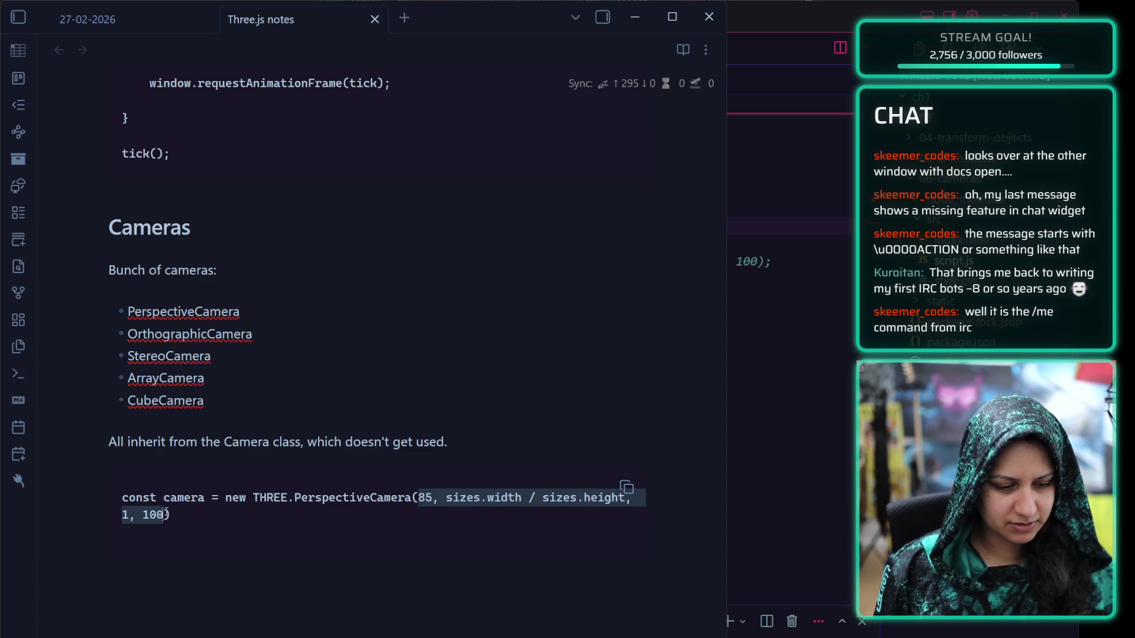
text(fov)
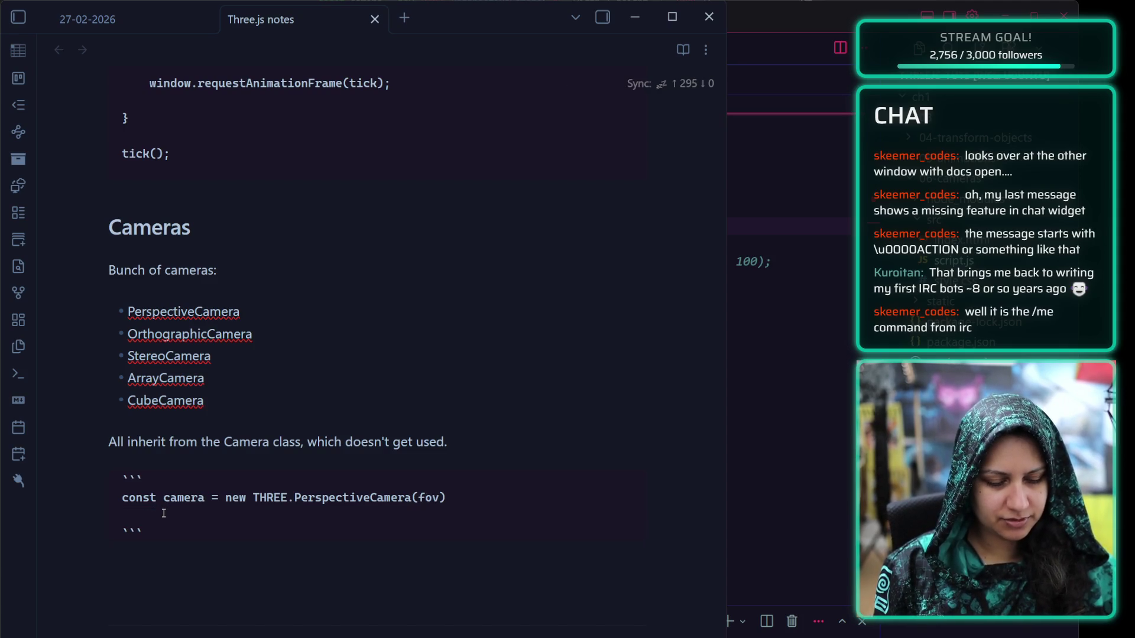
text(, aspectR)
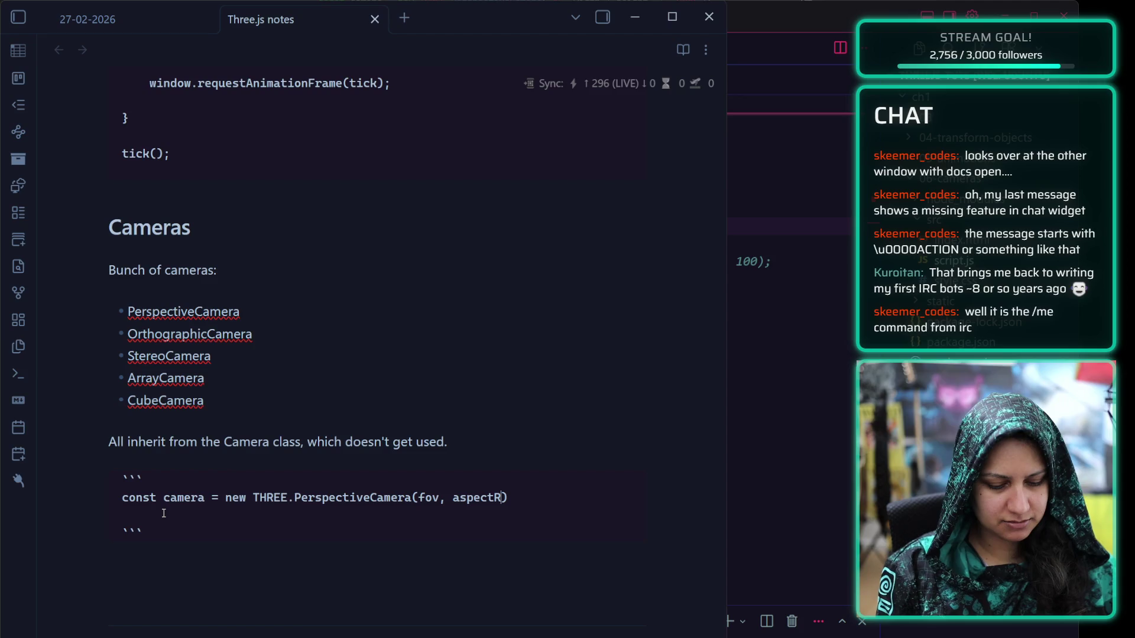
text(atio, near)
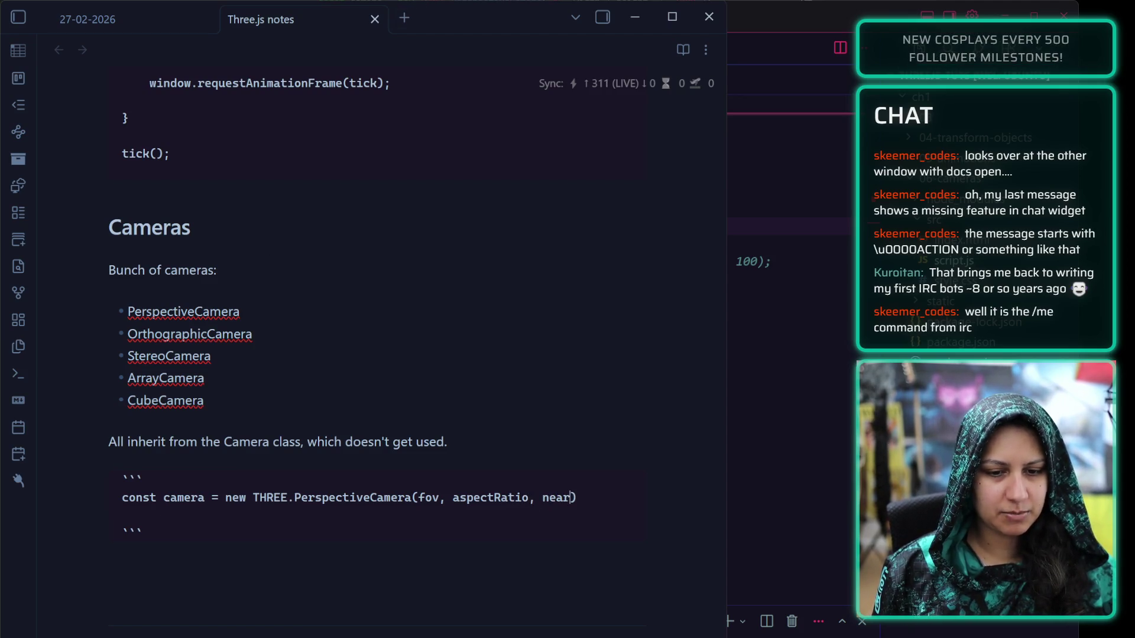
key(Down)
key(Down)
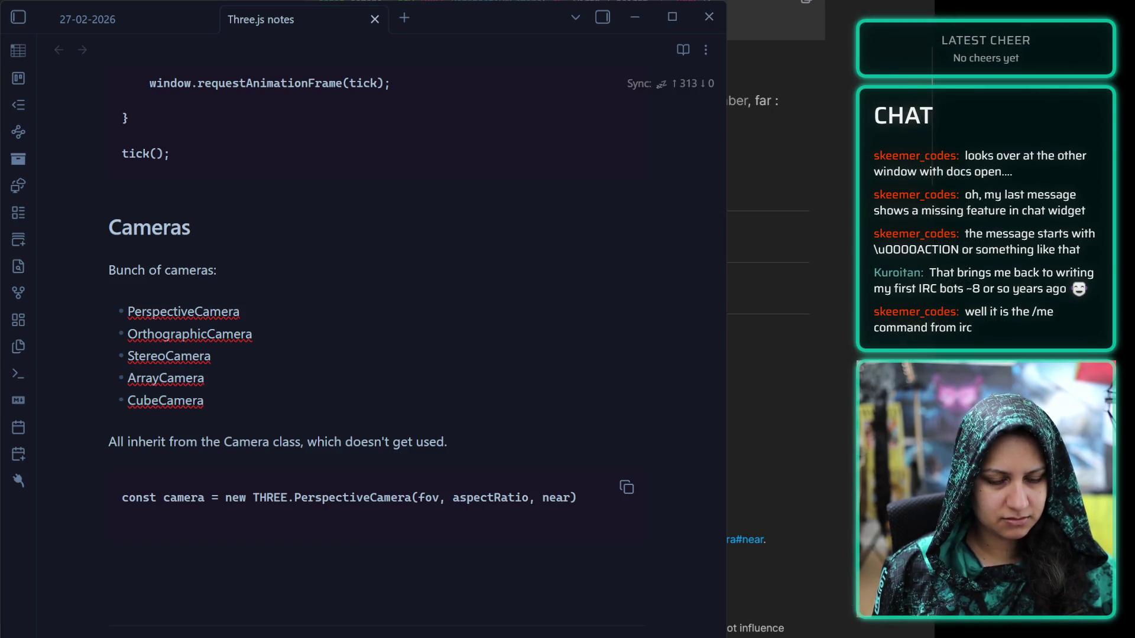
key(alt+Tab)
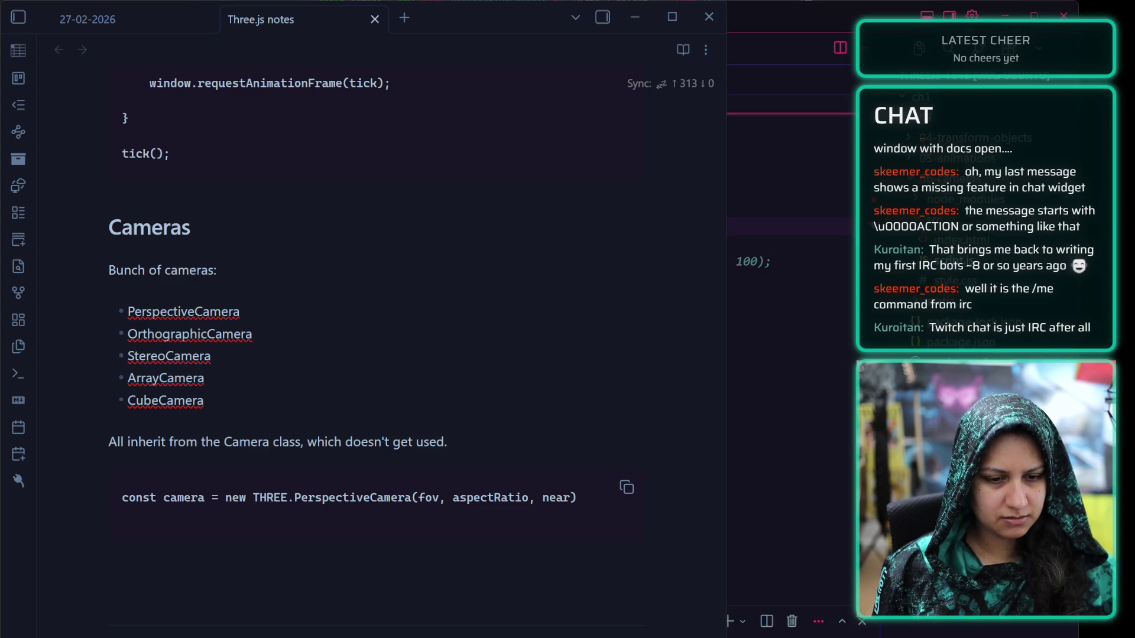
key(alt+Tab)
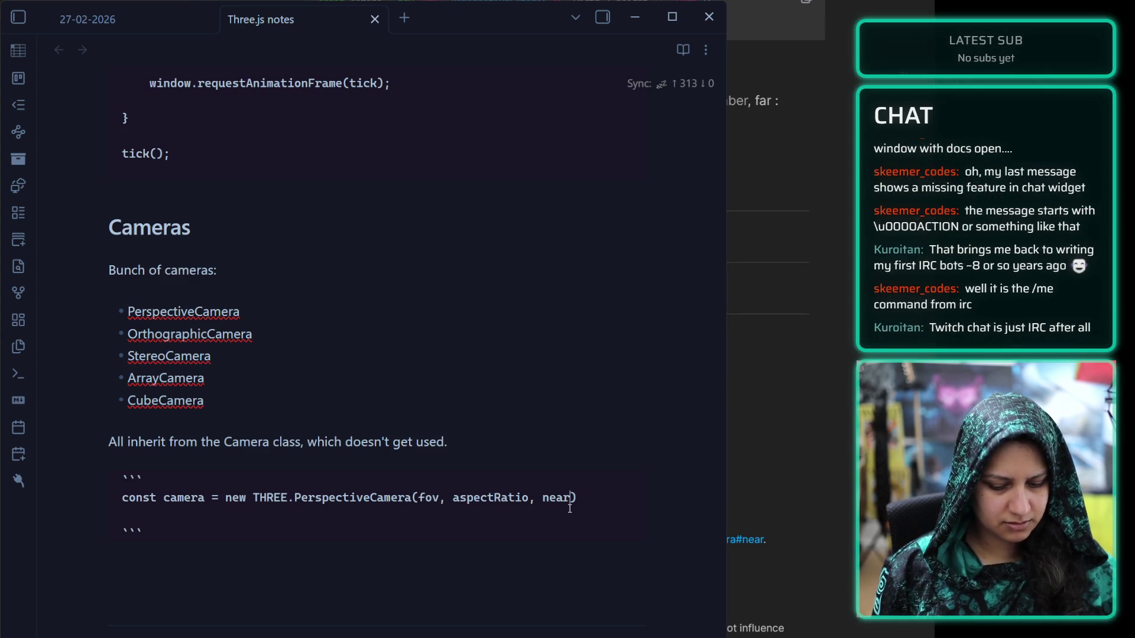
text(Plane, farPl)
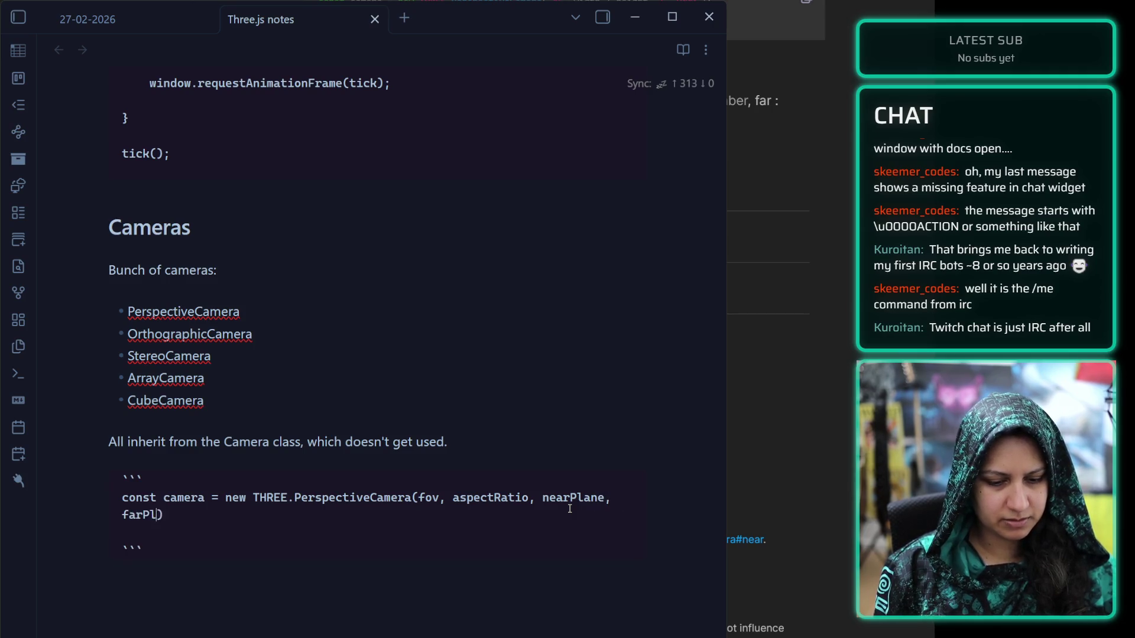
text(ane)
key(End)
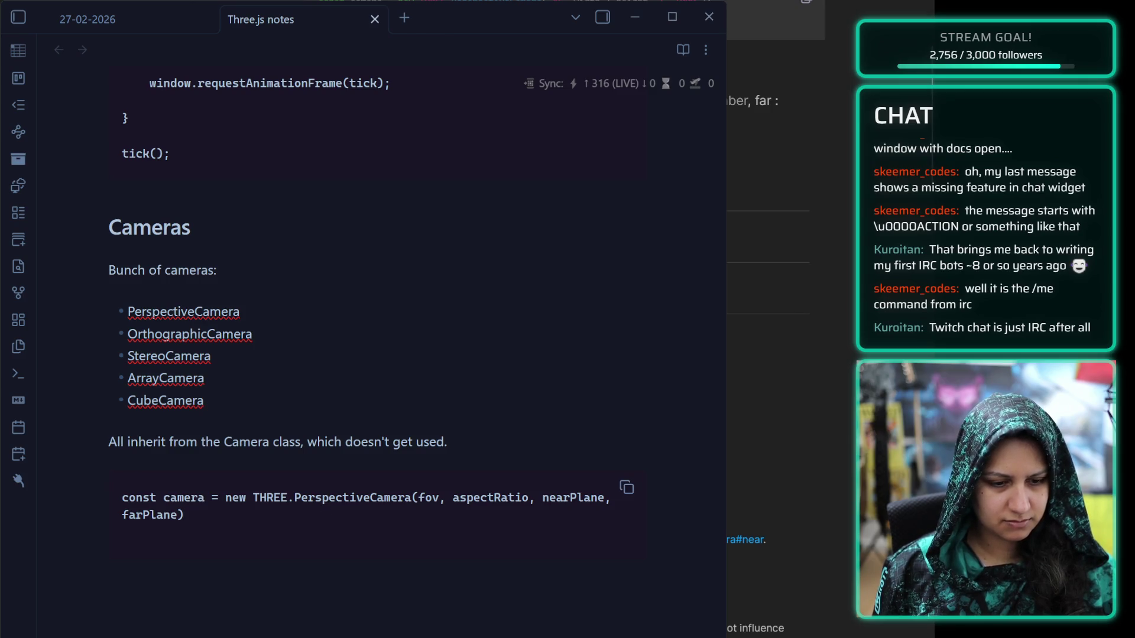
Copy the OrthographicCamera example from the three.js docs, then put the caret after farPlane) in the notes
scroll(774, 236, up, 3)
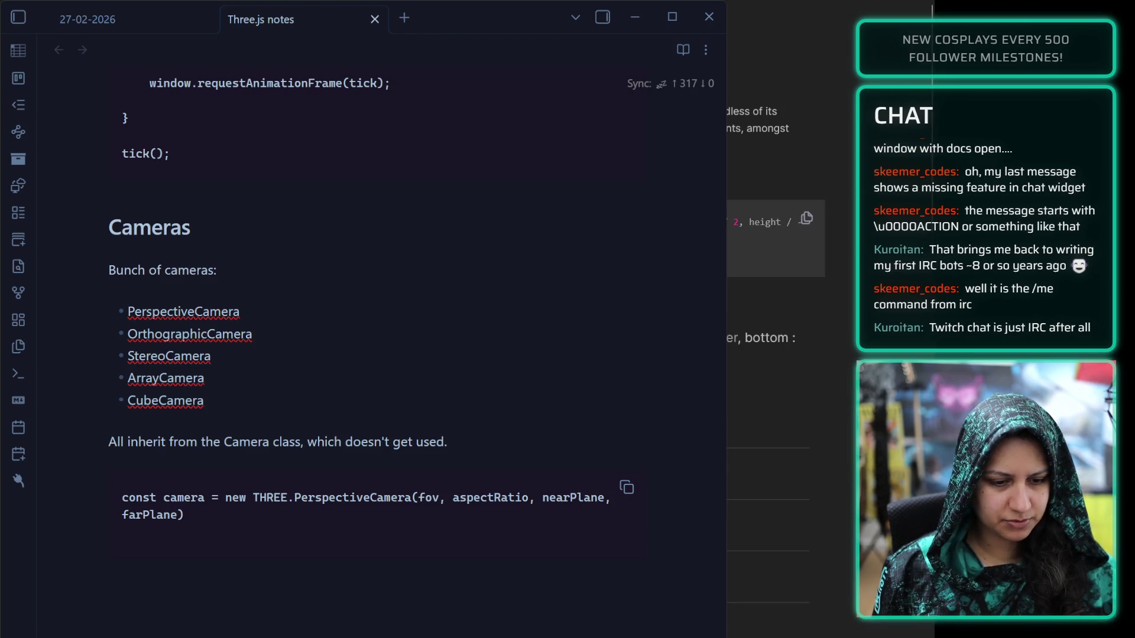
click(807, 218)
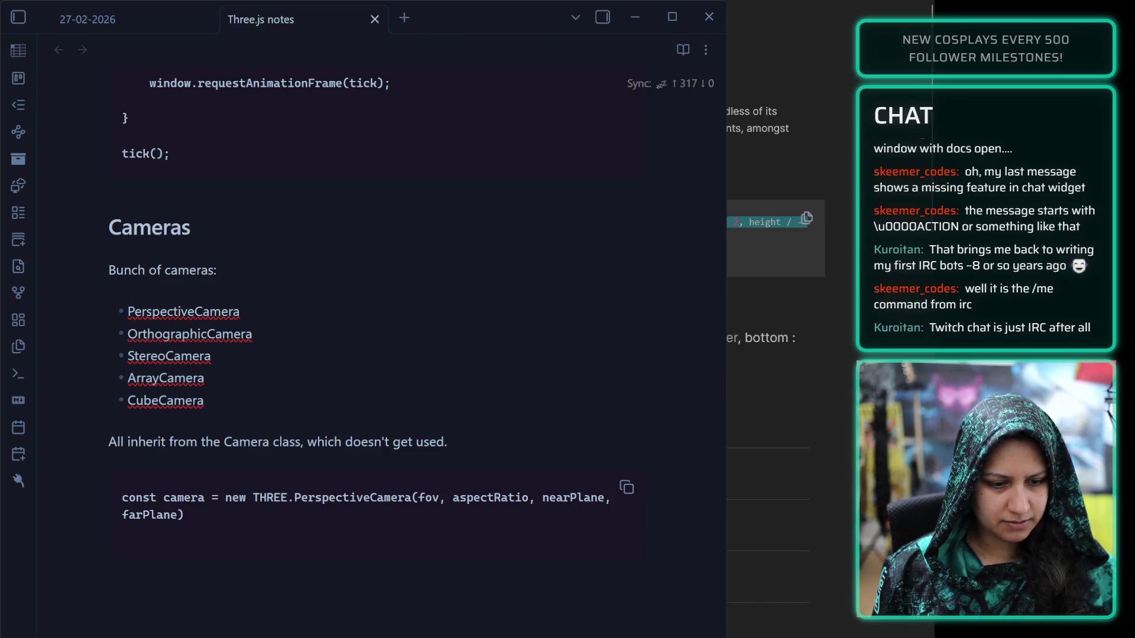
click(184, 515)
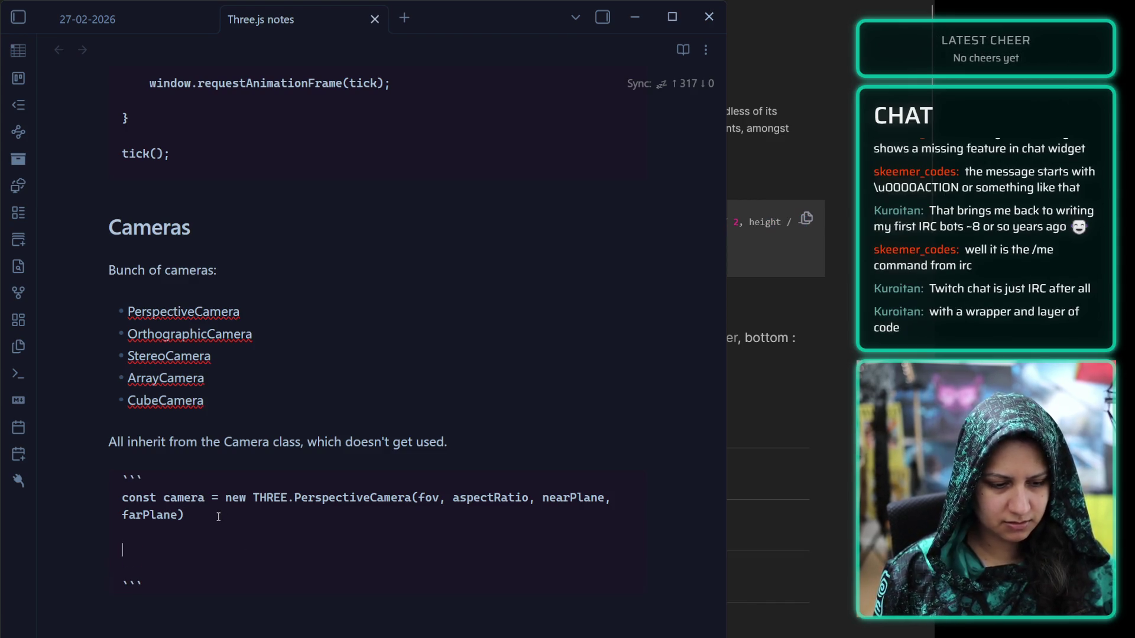
Paste the OrthographicCamera snippet below the PerspectiveCamera line and close it with a ``` fence
key(ctrl+v)
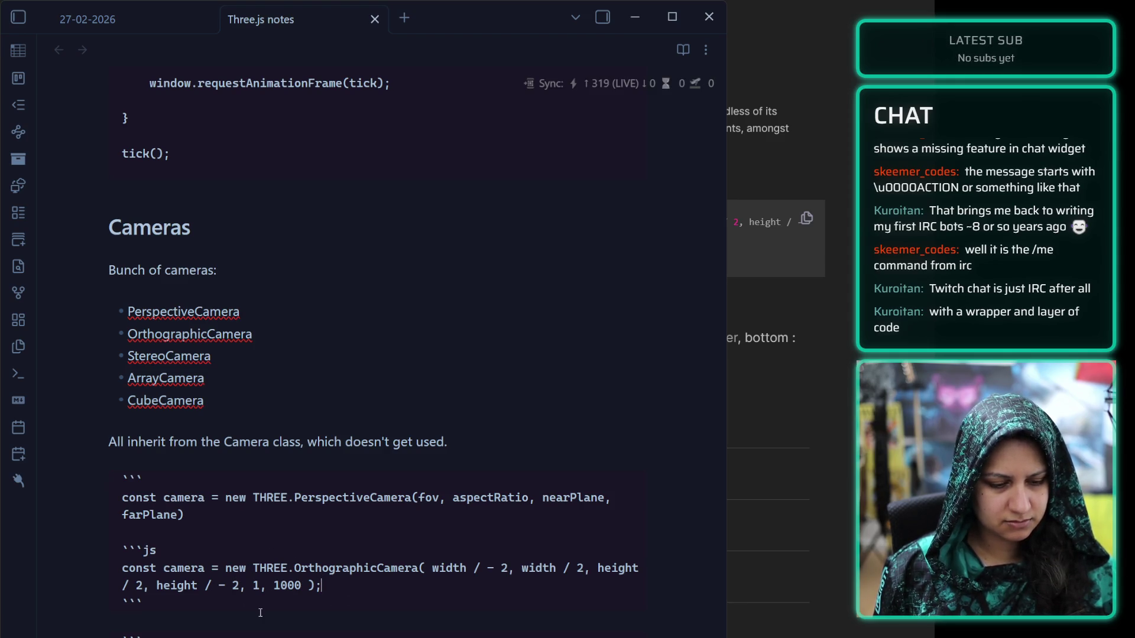
click(331, 586)
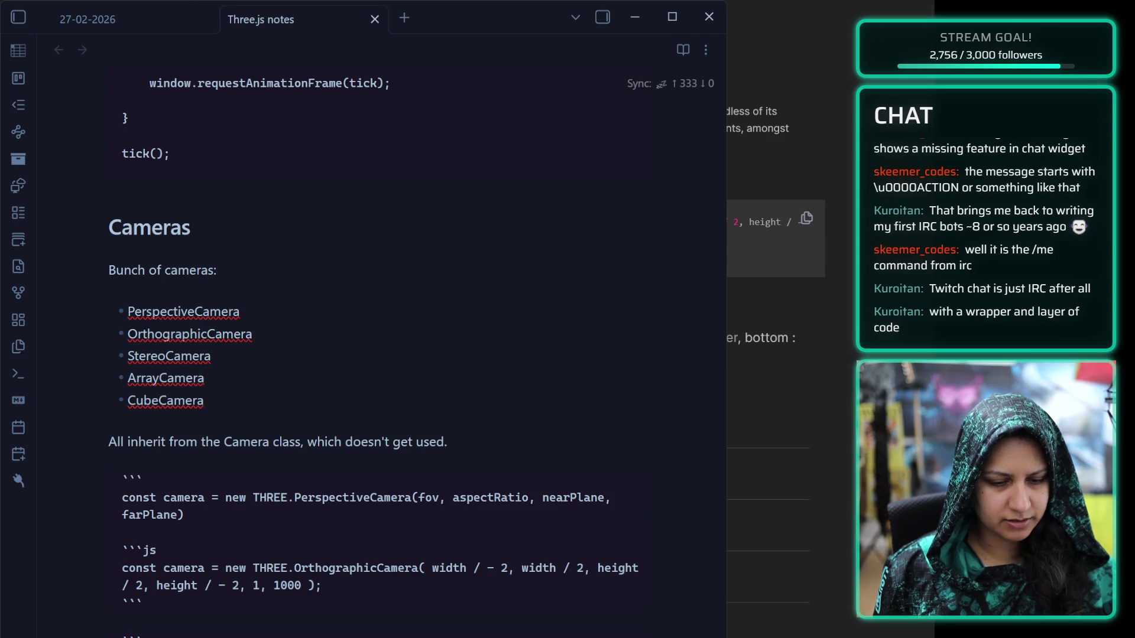
click(837, 402)
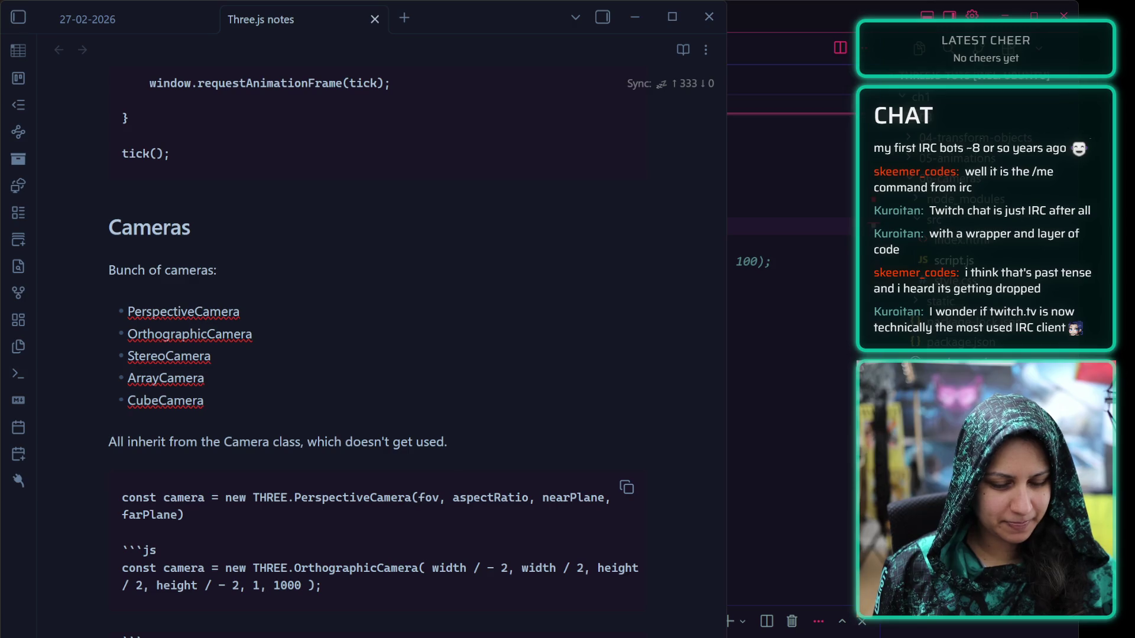
key(Return)
text(```)
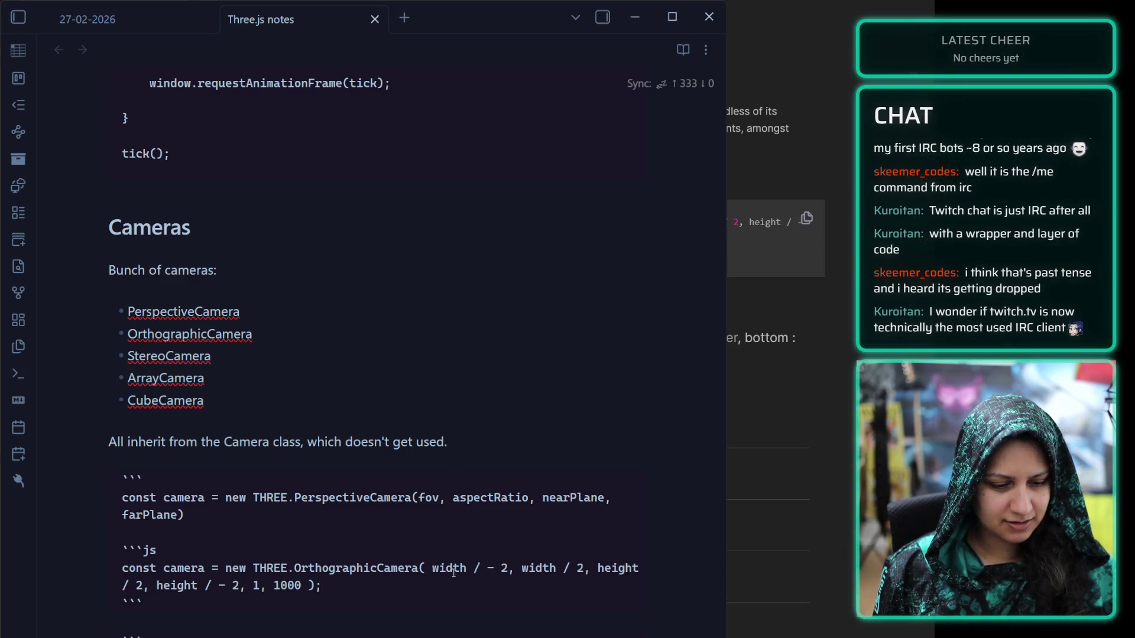
Replace the OrthographicCamera numbers with leftPlane, rightPlane, topPlane, bottomPlane, nearPlane, farPlane
drag(432, 569, 301, 587)
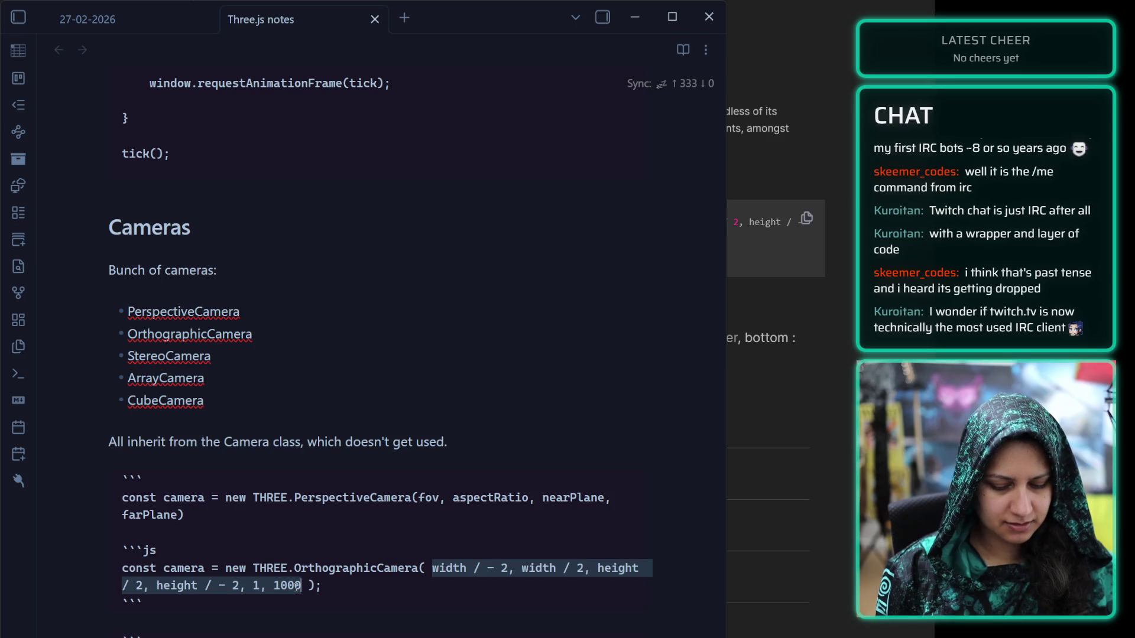
text(leftPlane, rightPlane, )
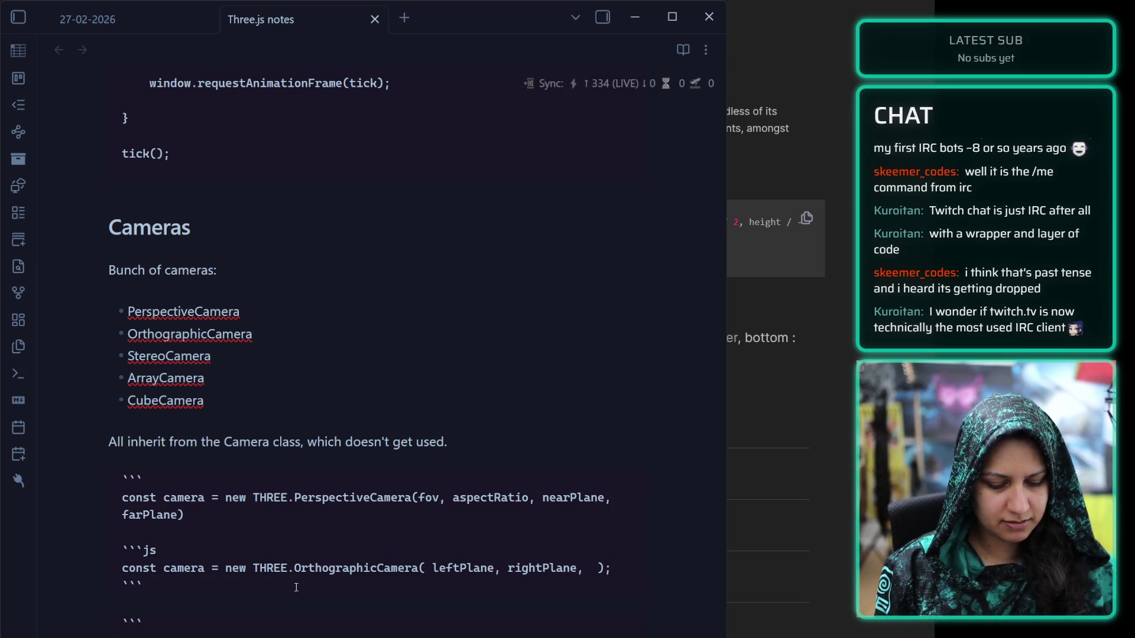
text(topPlane,)
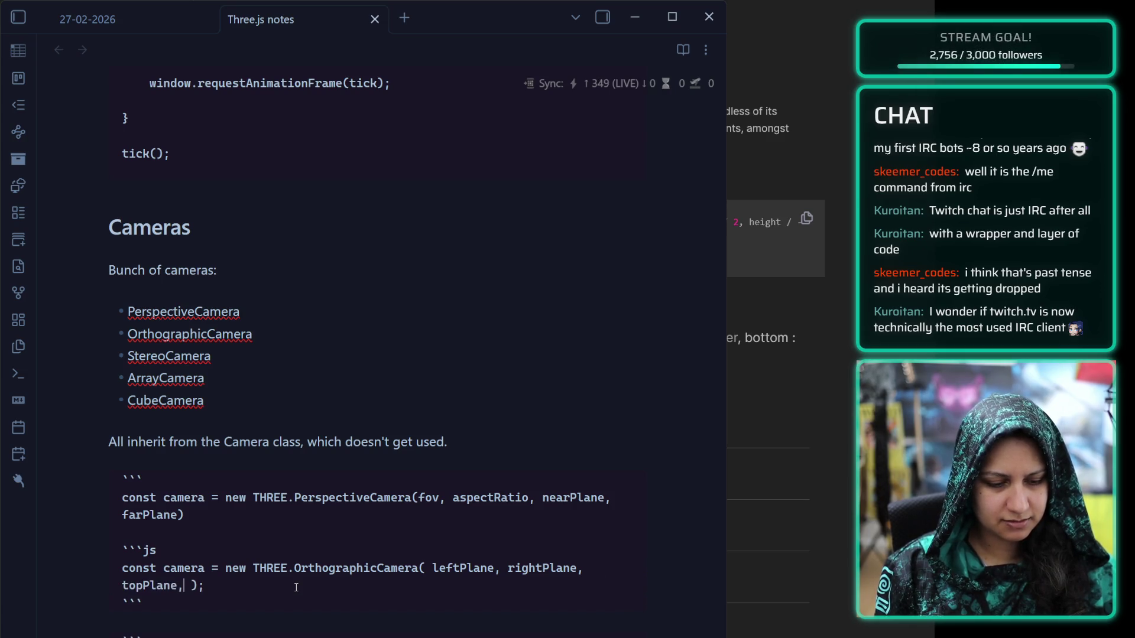
text( bottomPlane,  )
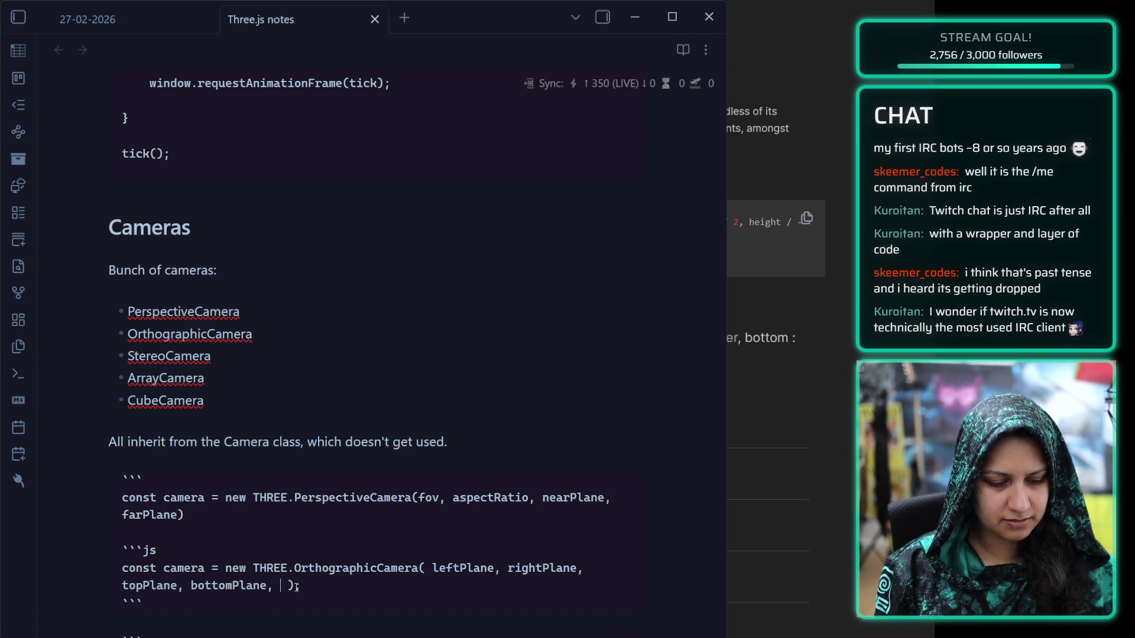
text(nearPlane, )
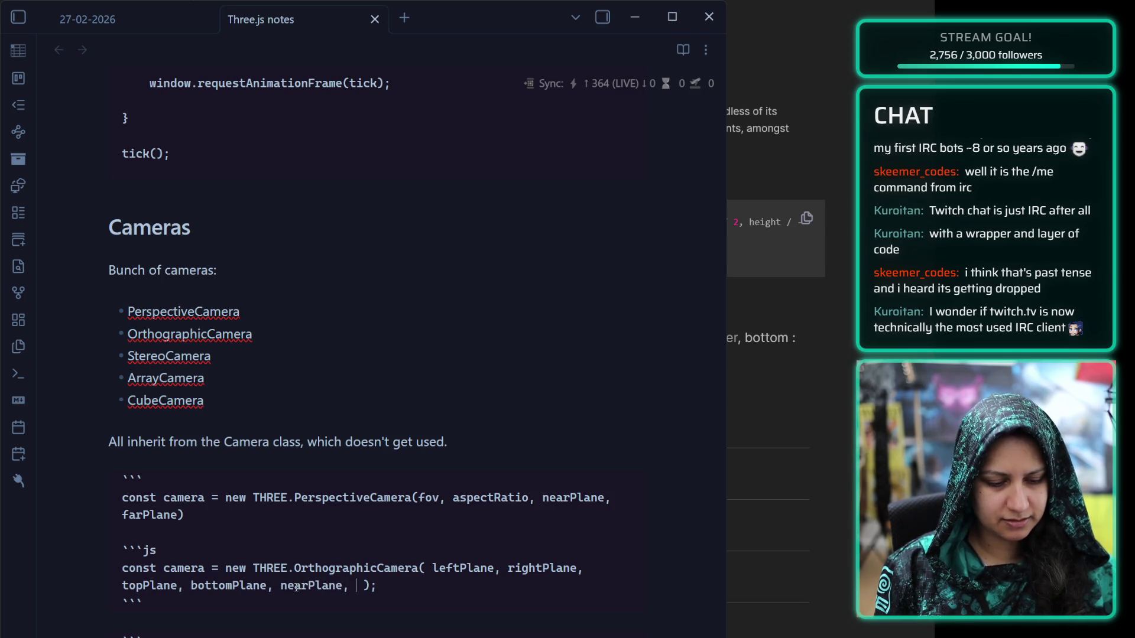
text(farPlane)
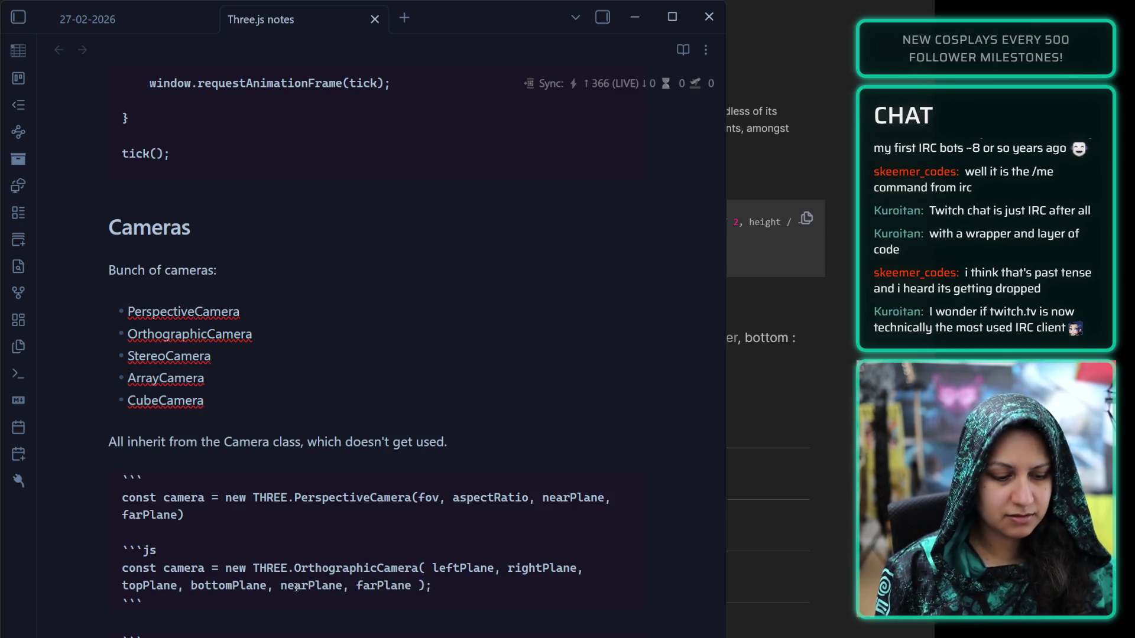
drag(164, 550, 118, 547)
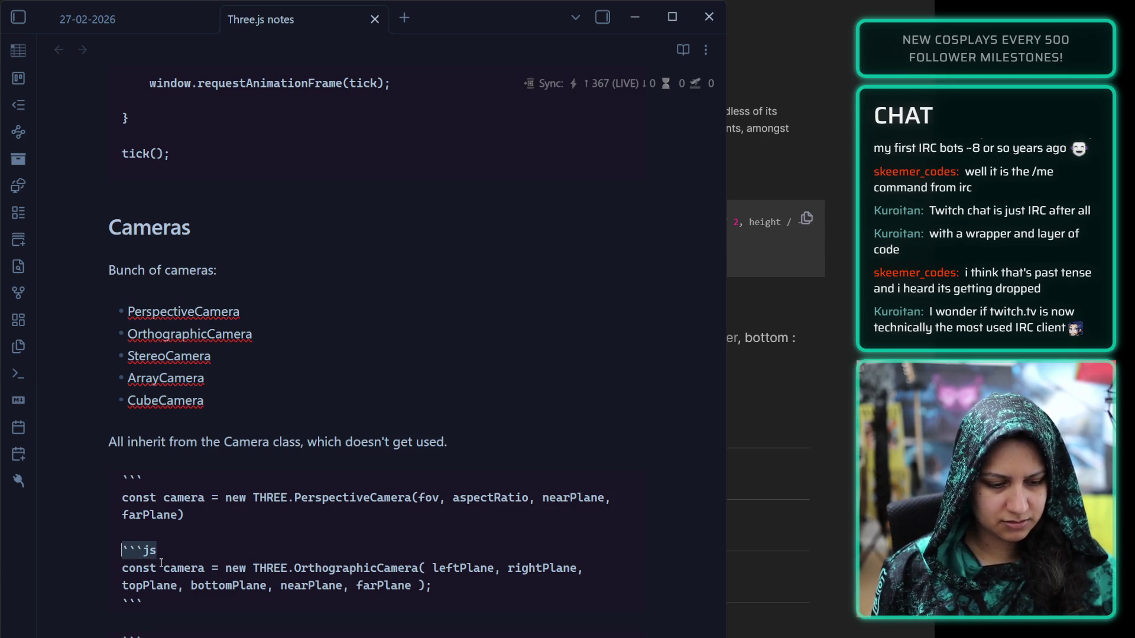
Remove the extra fence so both camera constructors share one js code block
key(BackSpace)
key(BackSpace)
click(172, 483)
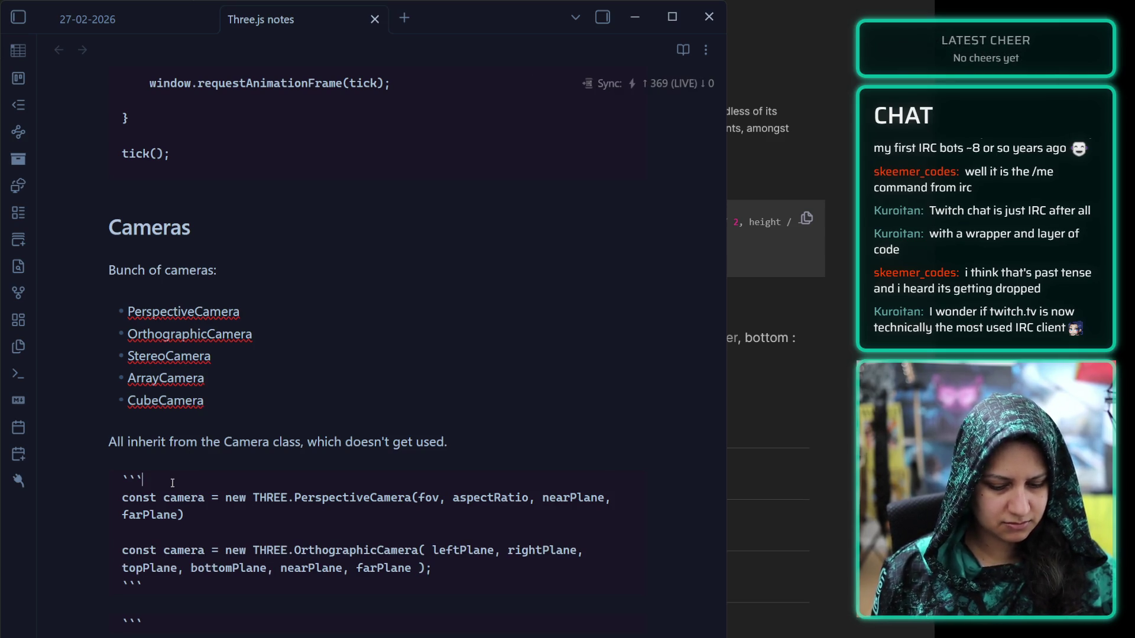
text(js)
key(BackSpace)
key(BackSpace)
key(BackSpace)
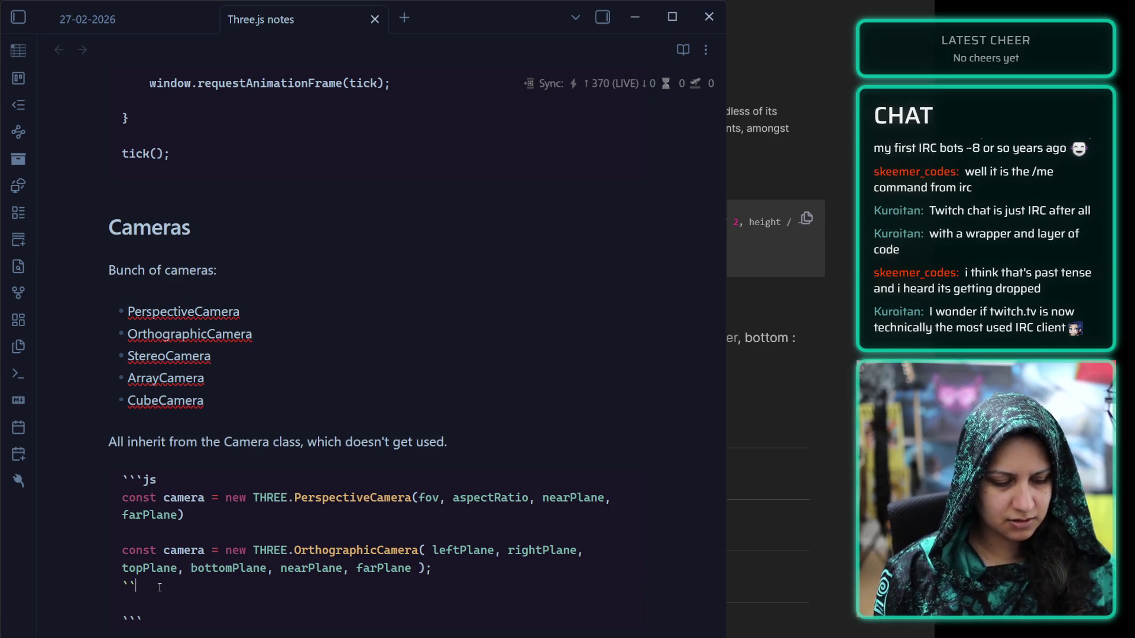
Tag the Clock and delta-time code blocks as js
scroll(233, 279, up, 6)
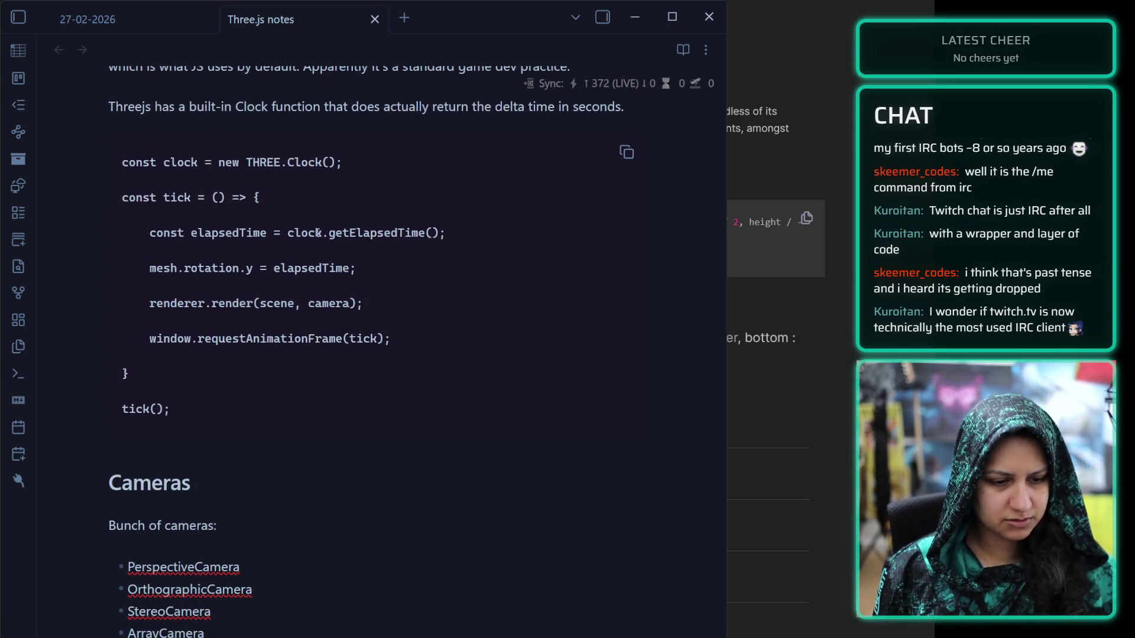
click(142, 292)
text(js)
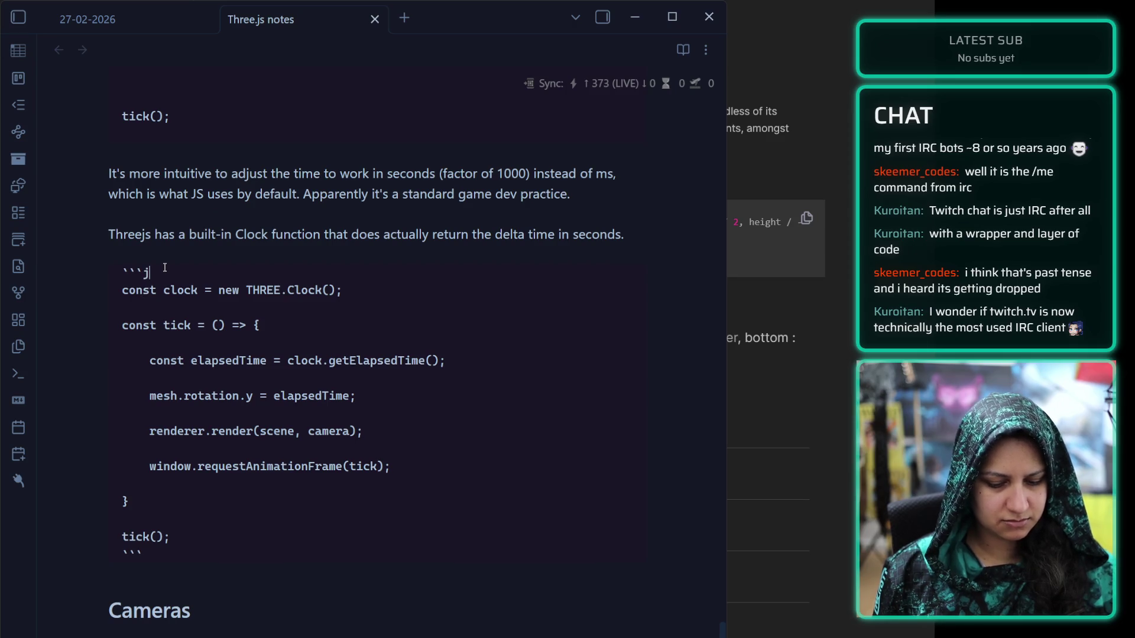
scroll(175, 264, up, 5)
scroll(175, 263, up, 3)
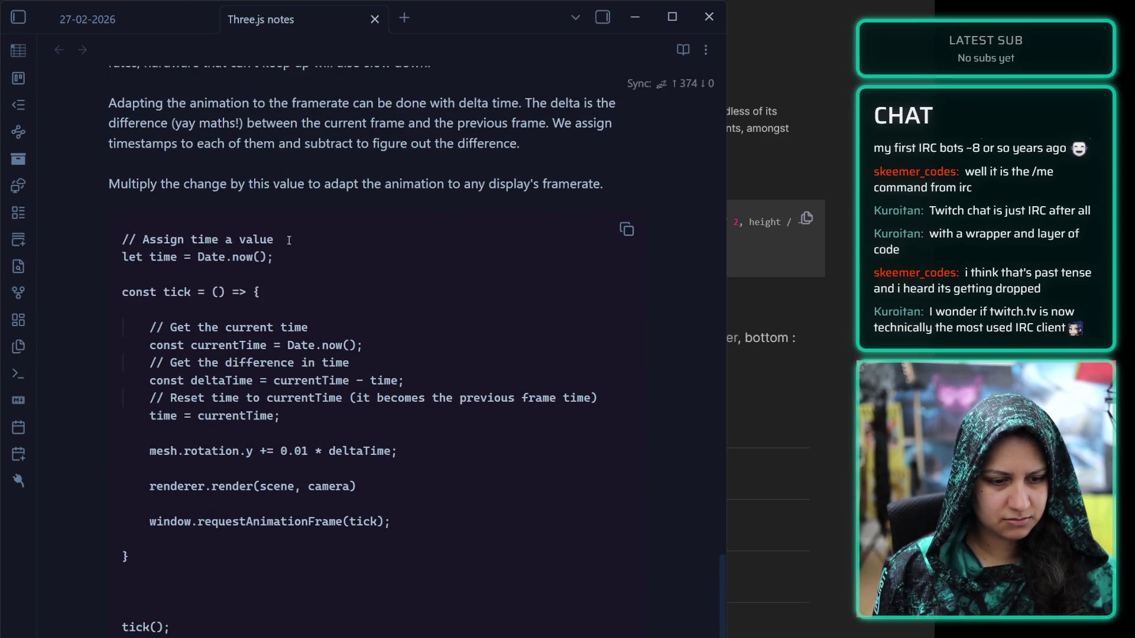
click(190, 221)
text(js)
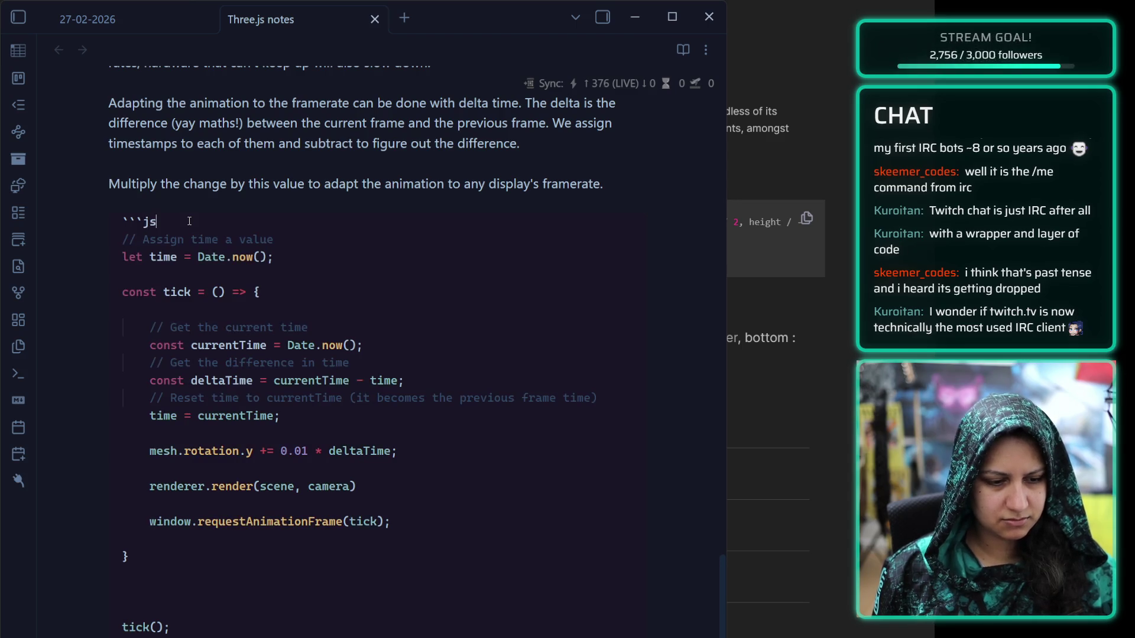
Check the raw fences of the Animation and setup code blocks
scroll(189, 231, up, 4)
scroll(189, 237, up, 7)
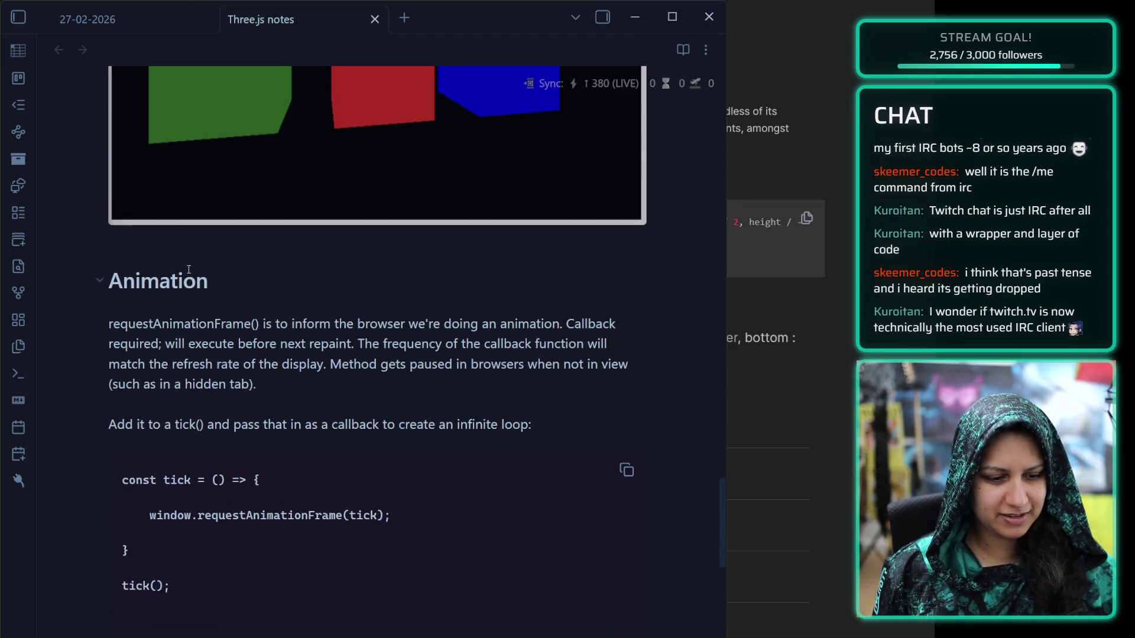
click(172, 476)
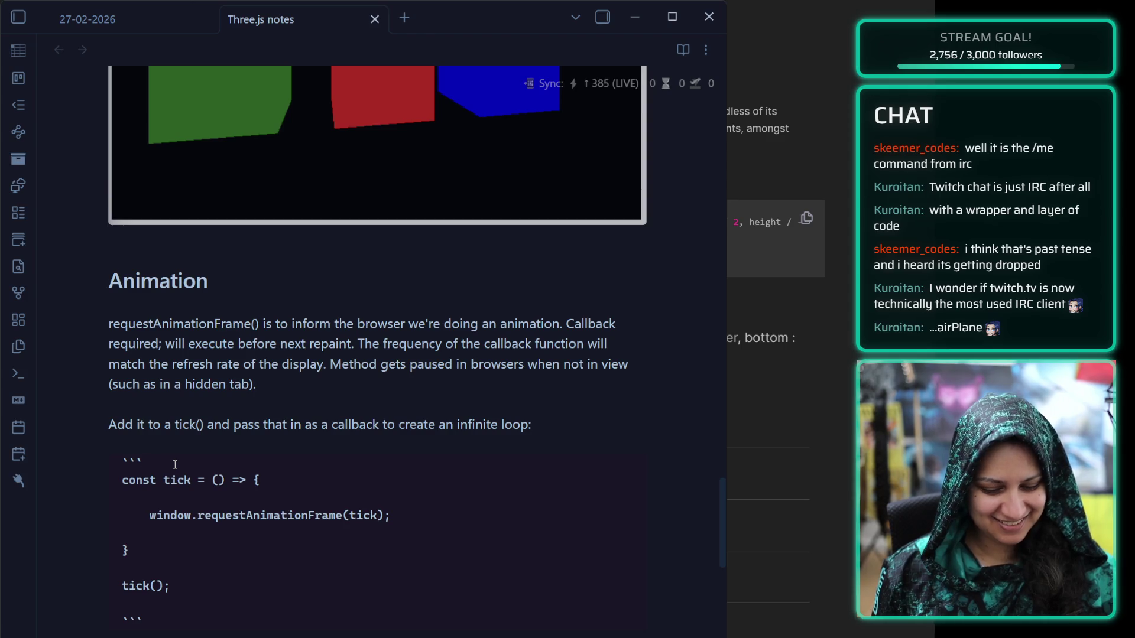
scroll(272, 341, up, 20)
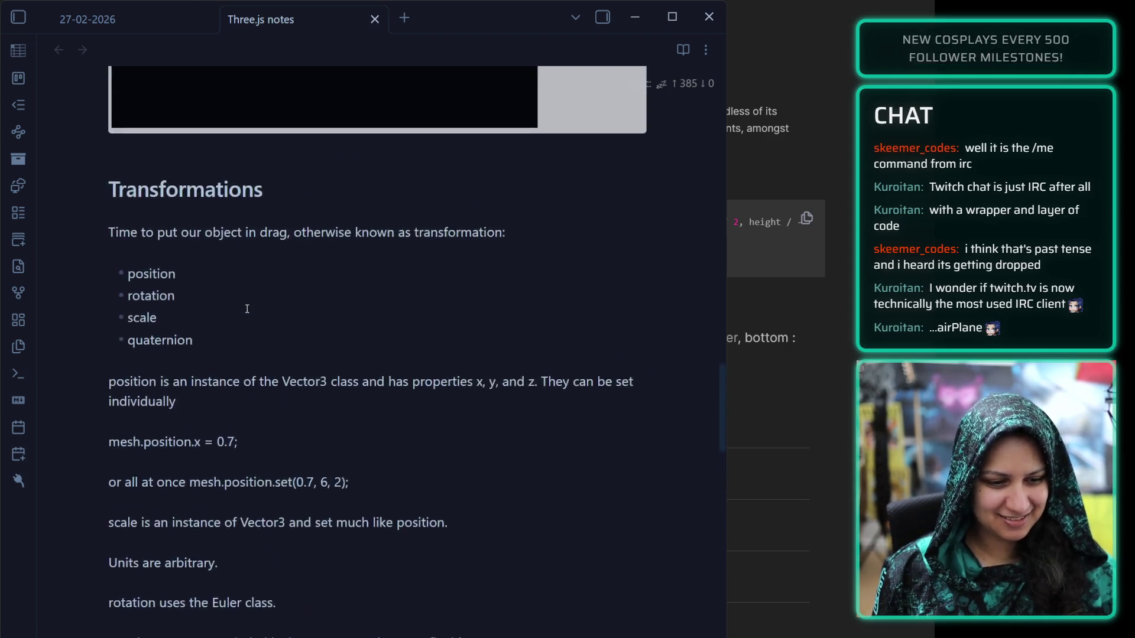
scroll(245, 308, up, 13)
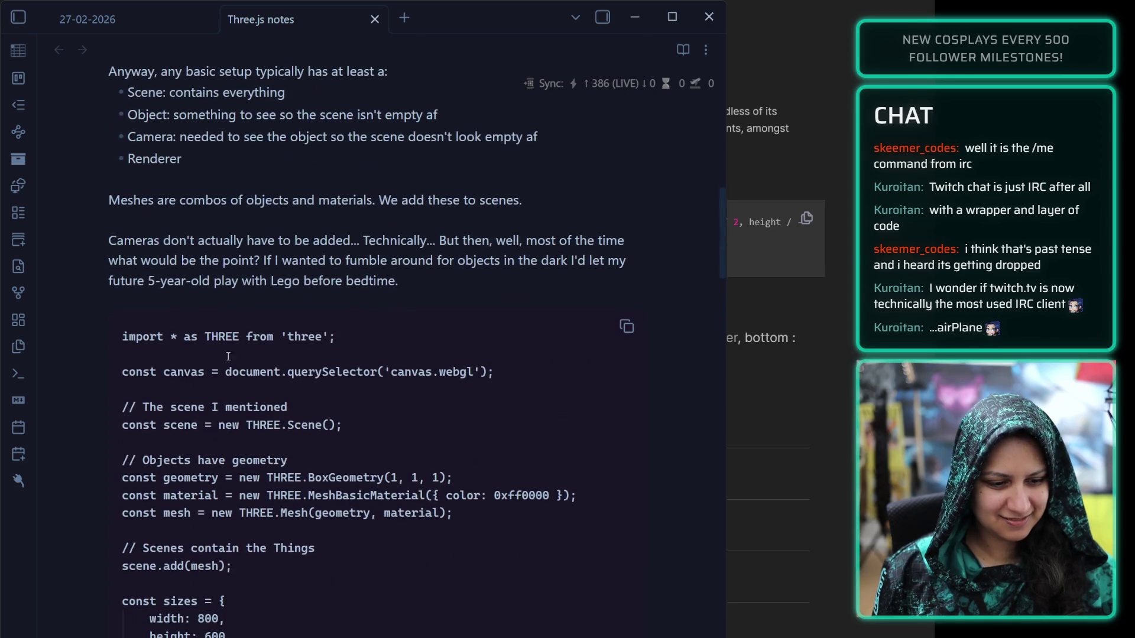
click(298, 324)
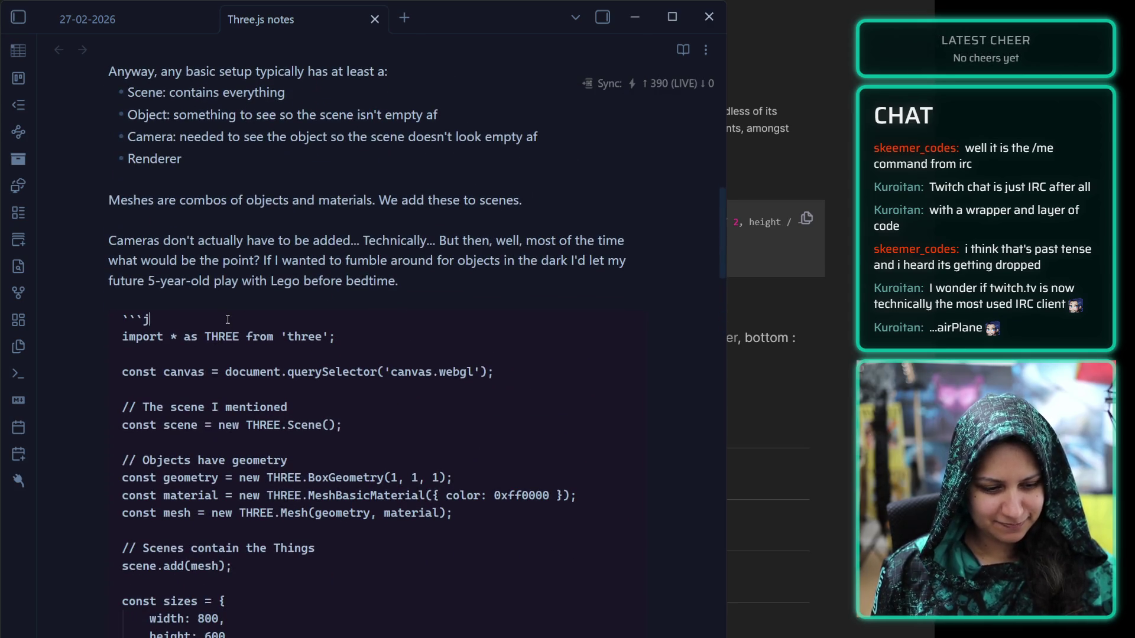
Scroll back down the note to the Cameras section
scroll(227, 318, up, 17)
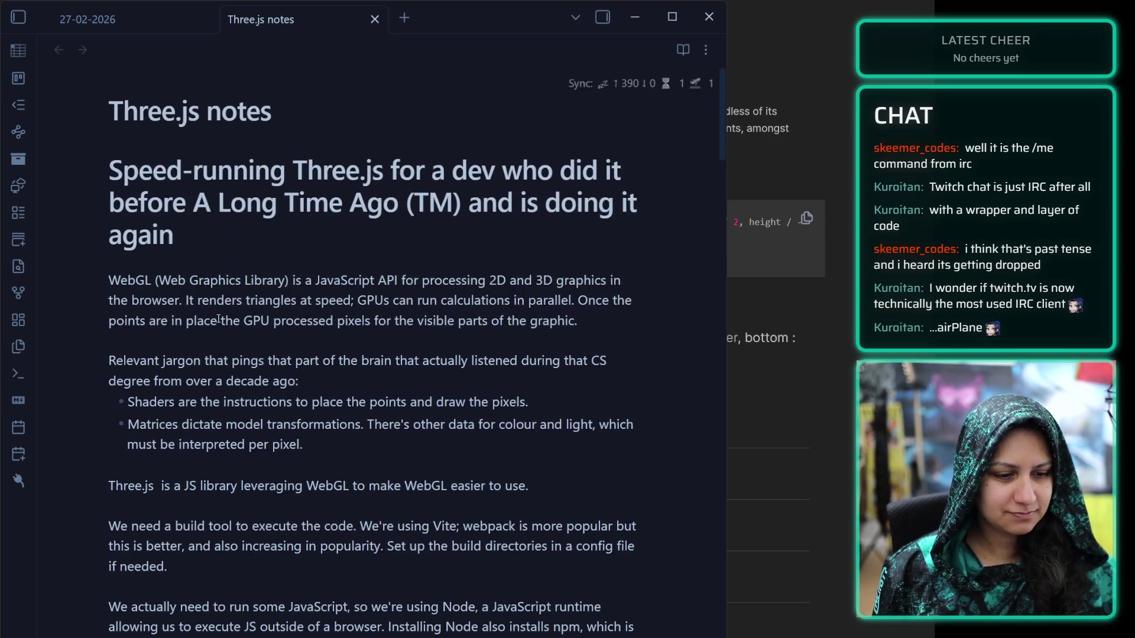
scroll(218, 319, down, 1)
scroll(218, 319, down, 20)
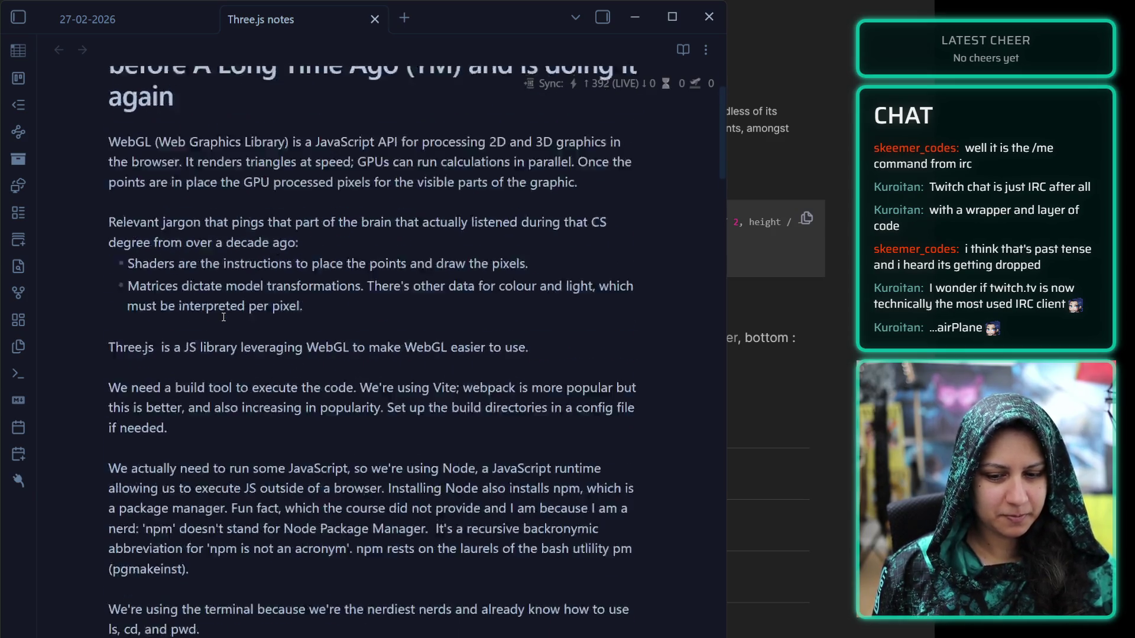
scroll(223, 300, down, 20)
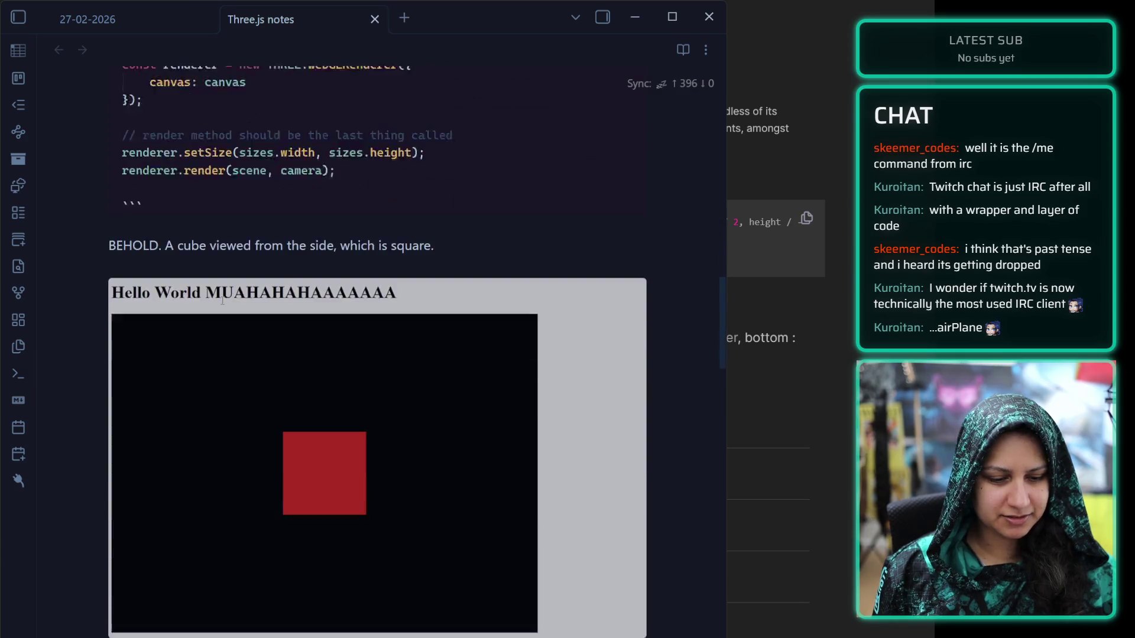
scroll(222, 298, down, 20)
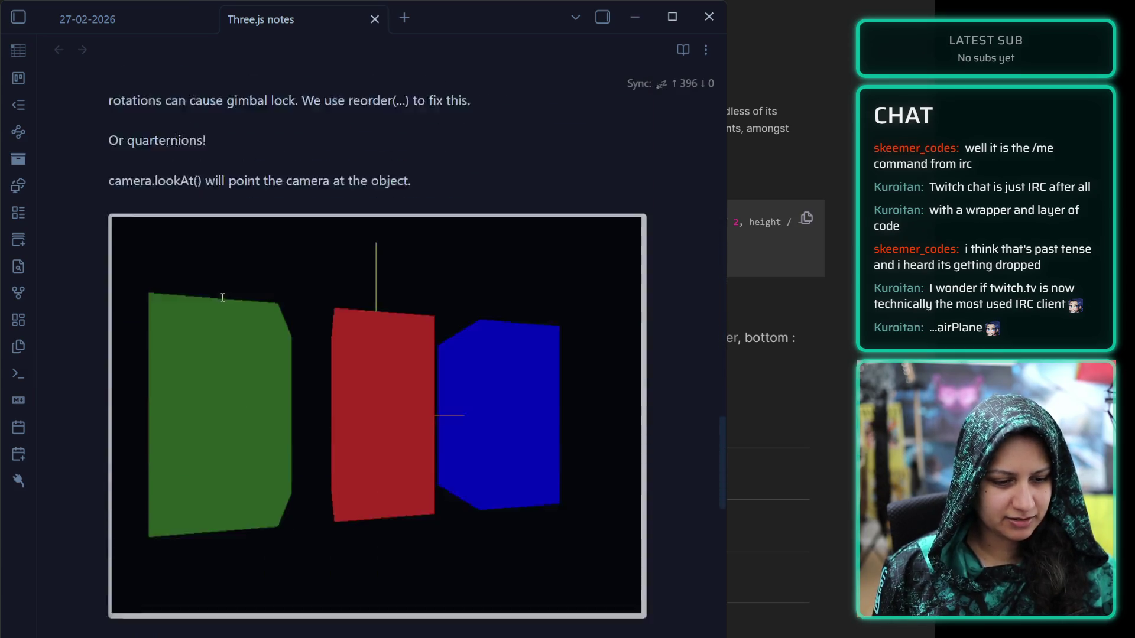
scroll(221, 289, down, 20)
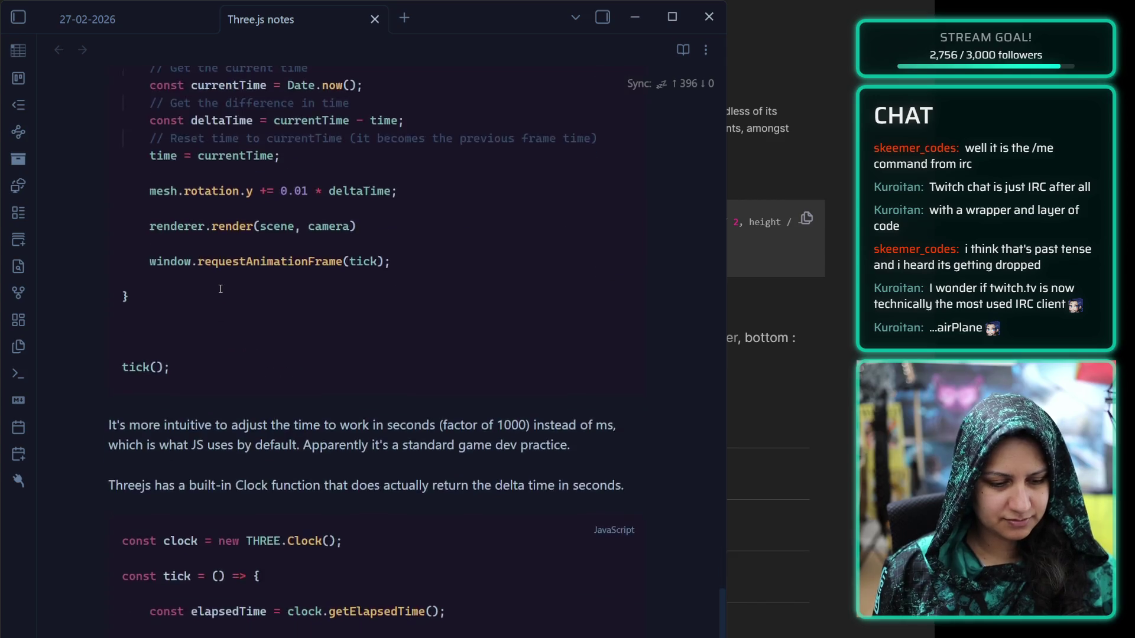
scroll(232, 294, up, 2)
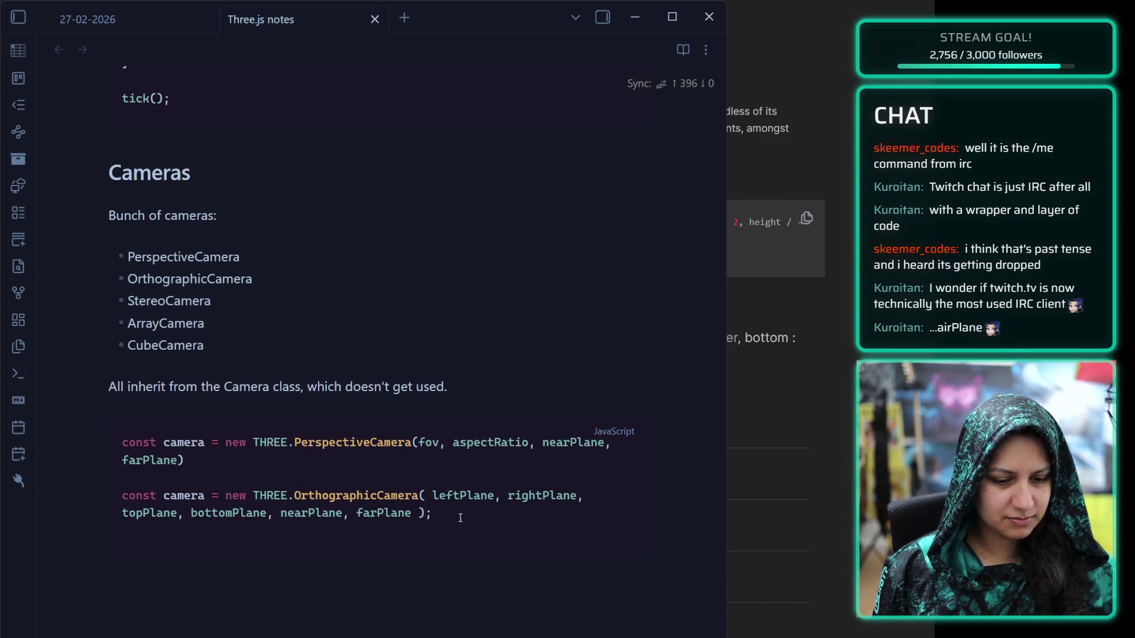
Toggle the camera code block between source and rendered views to check it
click(459, 517)
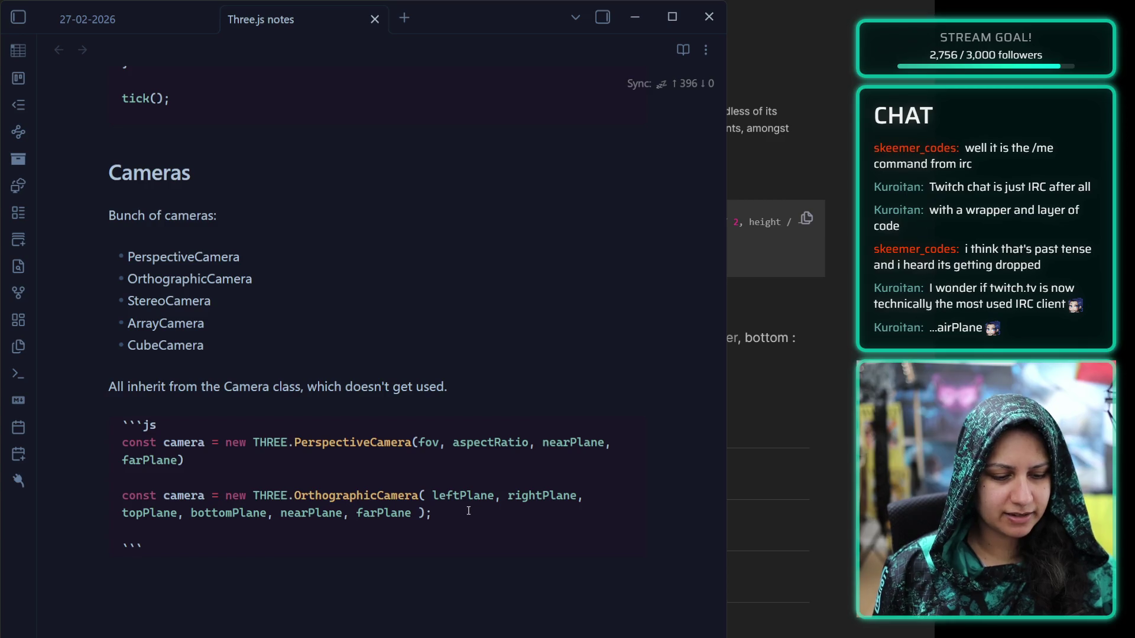
click(834, 243)
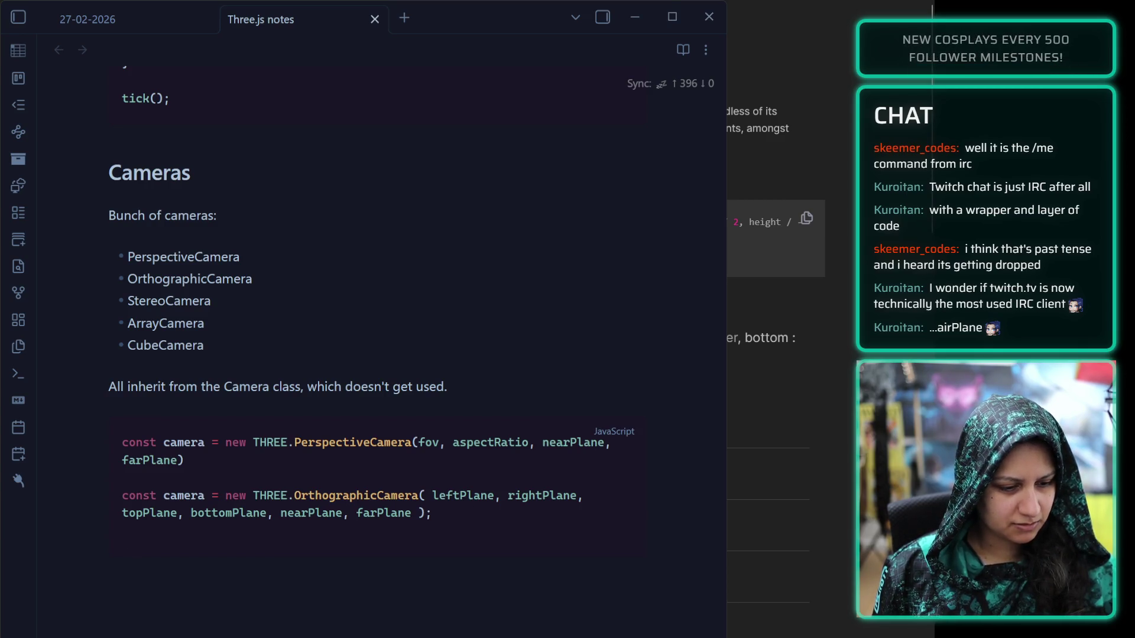
scroll(780, 337, down, 5)
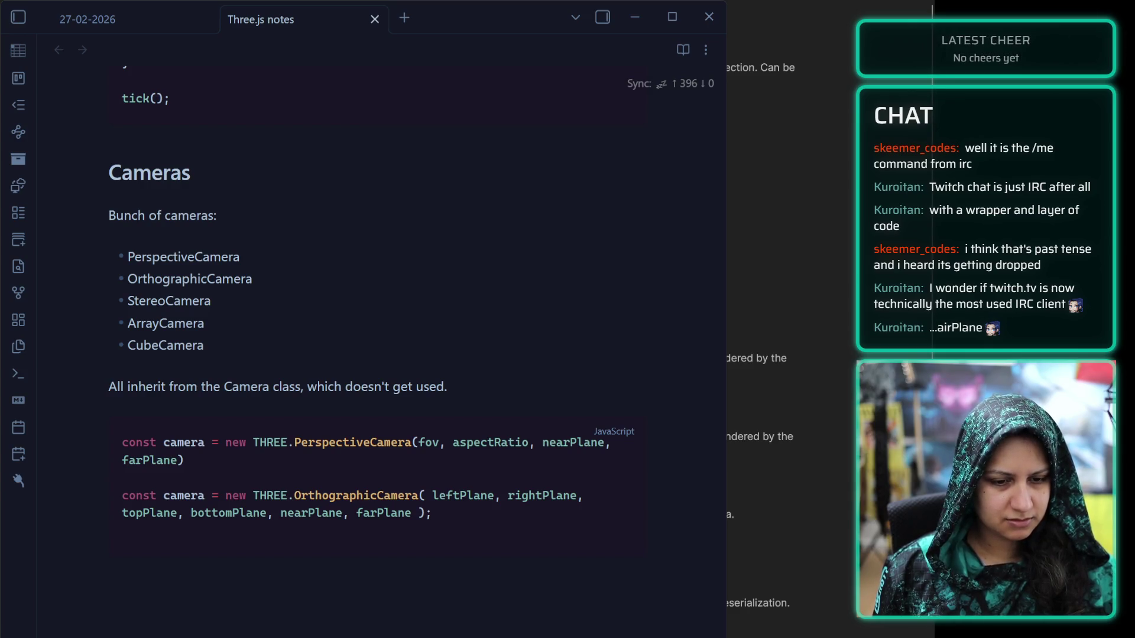
click(264, 412)
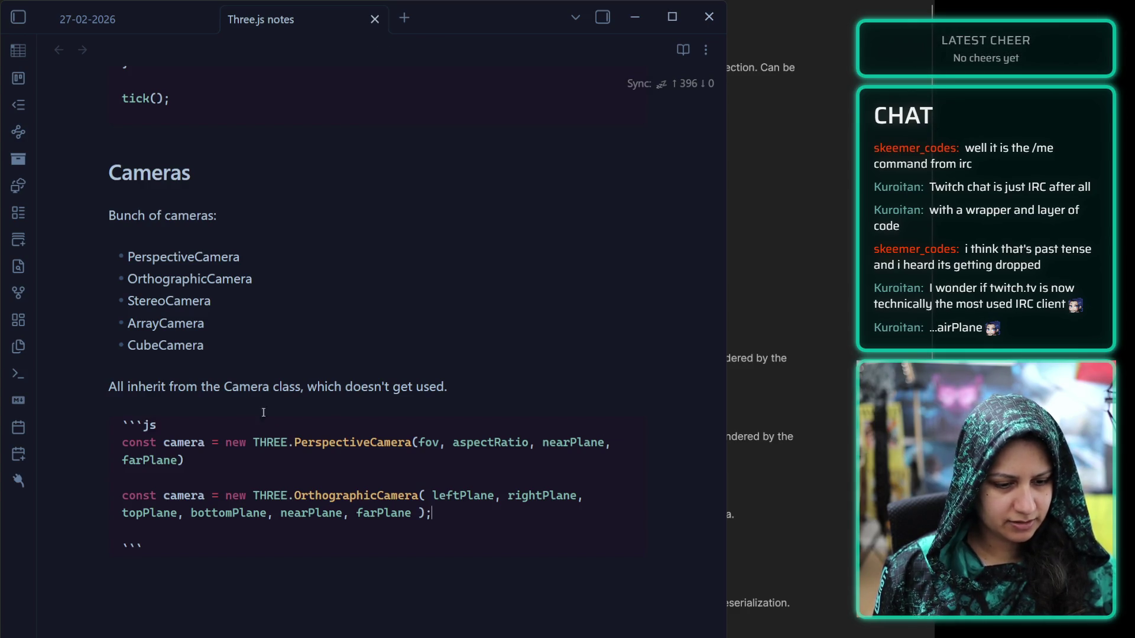
Describe PerspectiveCamera as 'closest to typical human eye' and add a colon after OrthographicCamera
click(282, 256)
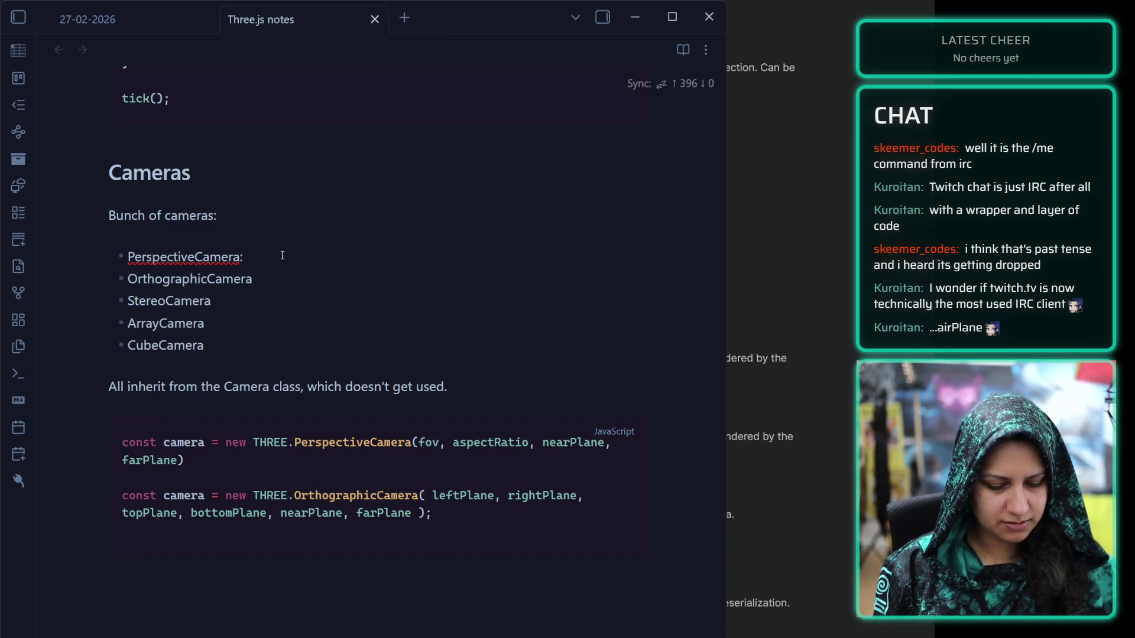
text(typical clos)
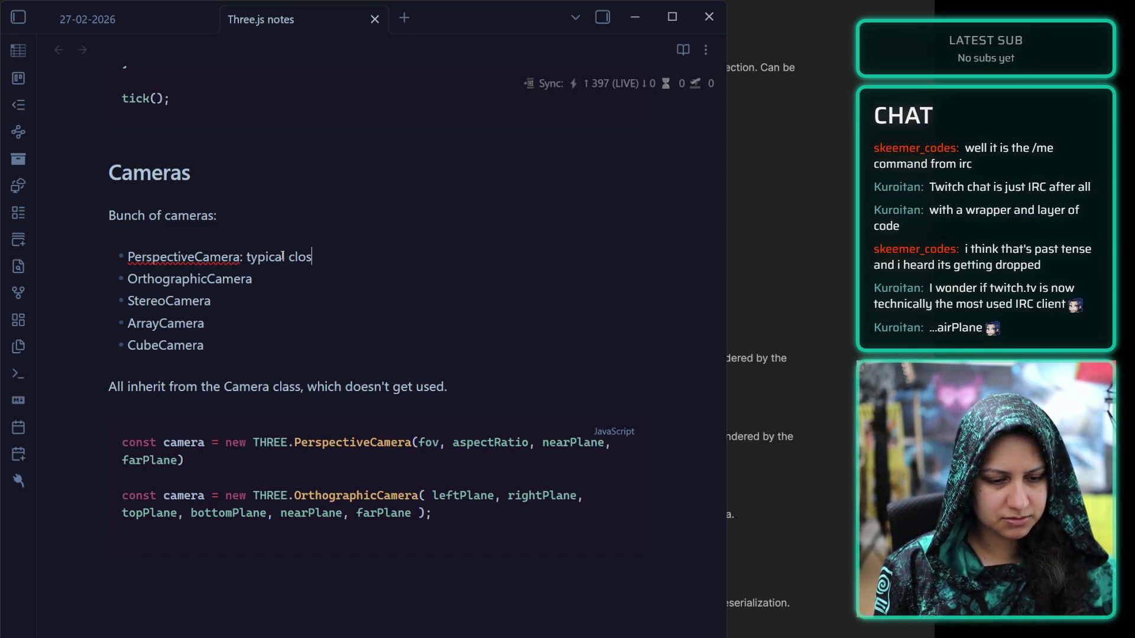
text(est to the h)
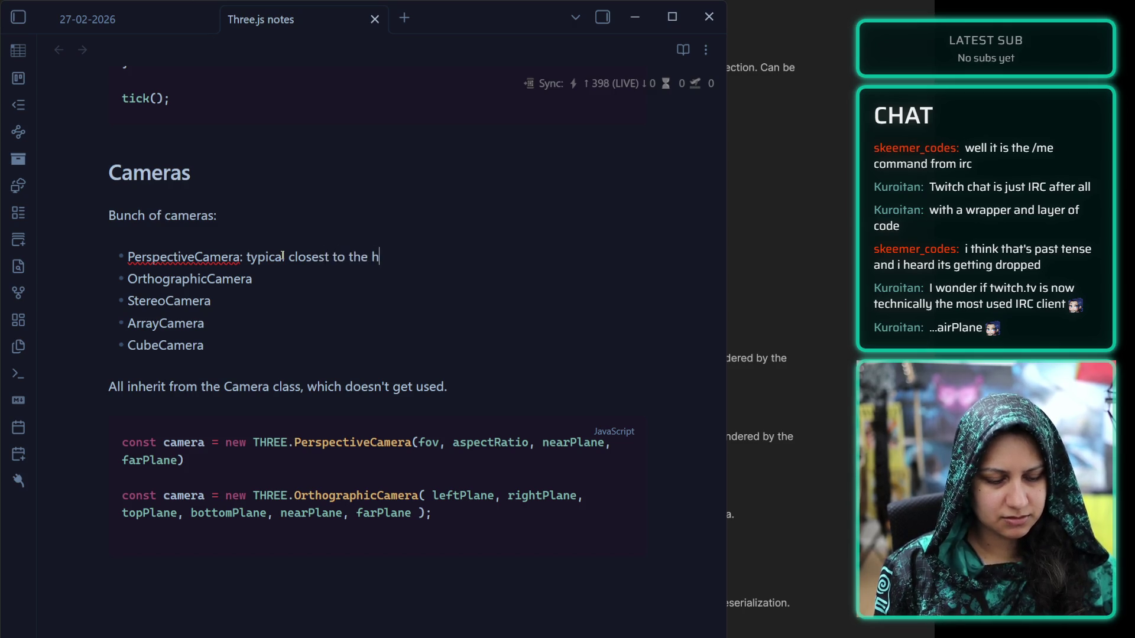
text(uman eye)
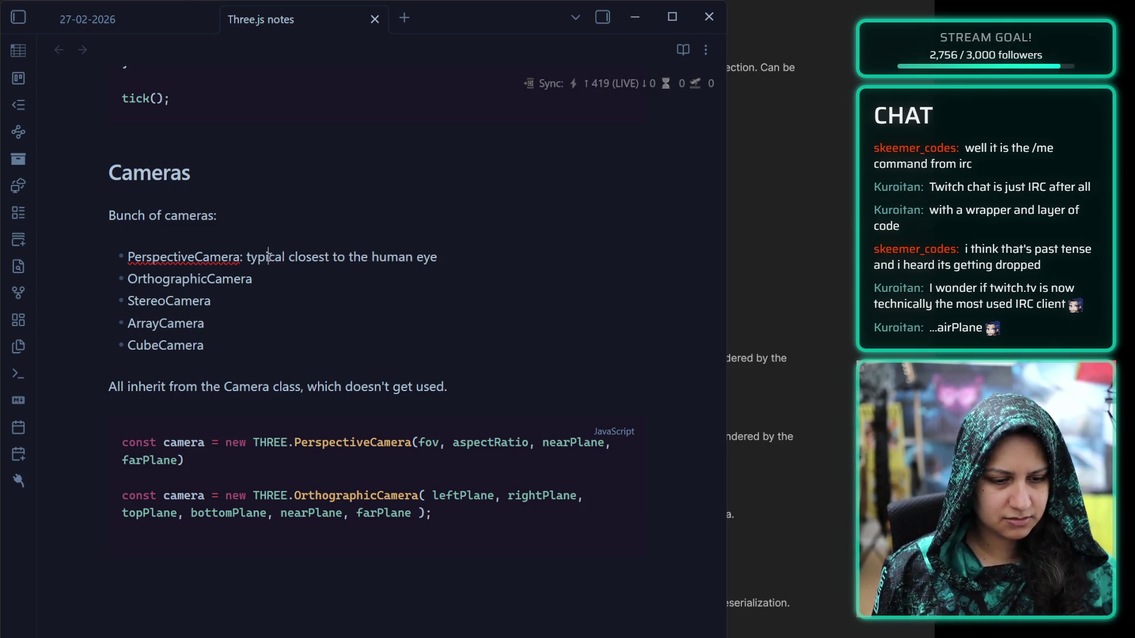
double_click(268, 257)
key(BackSpace)
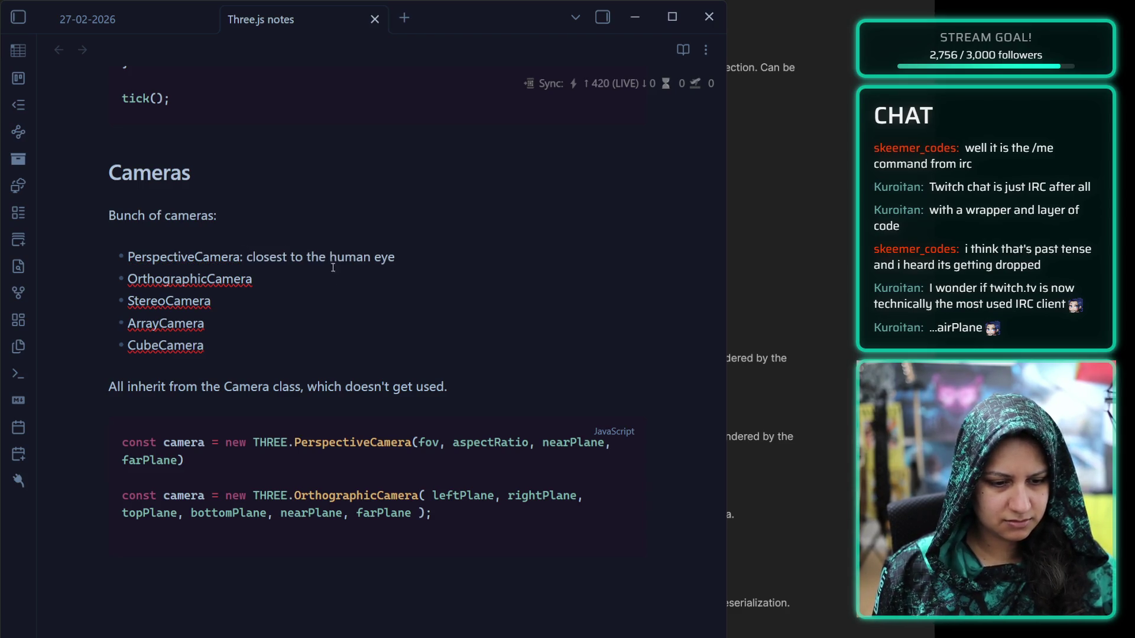
double_click(317, 256)
text(typical)
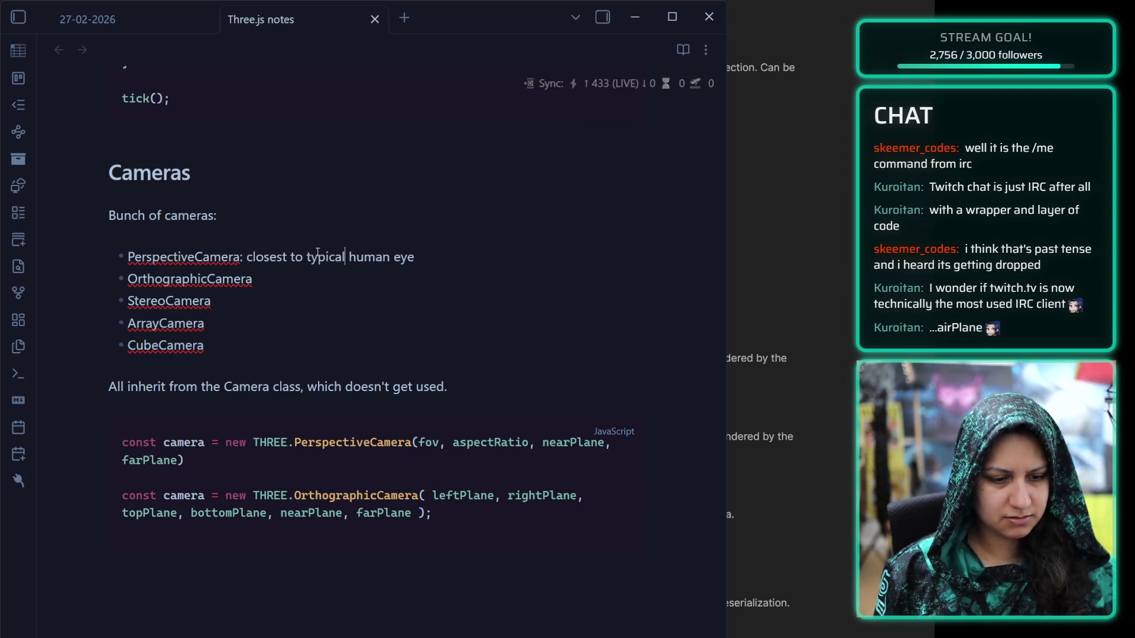
click(278, 275)
text(:)
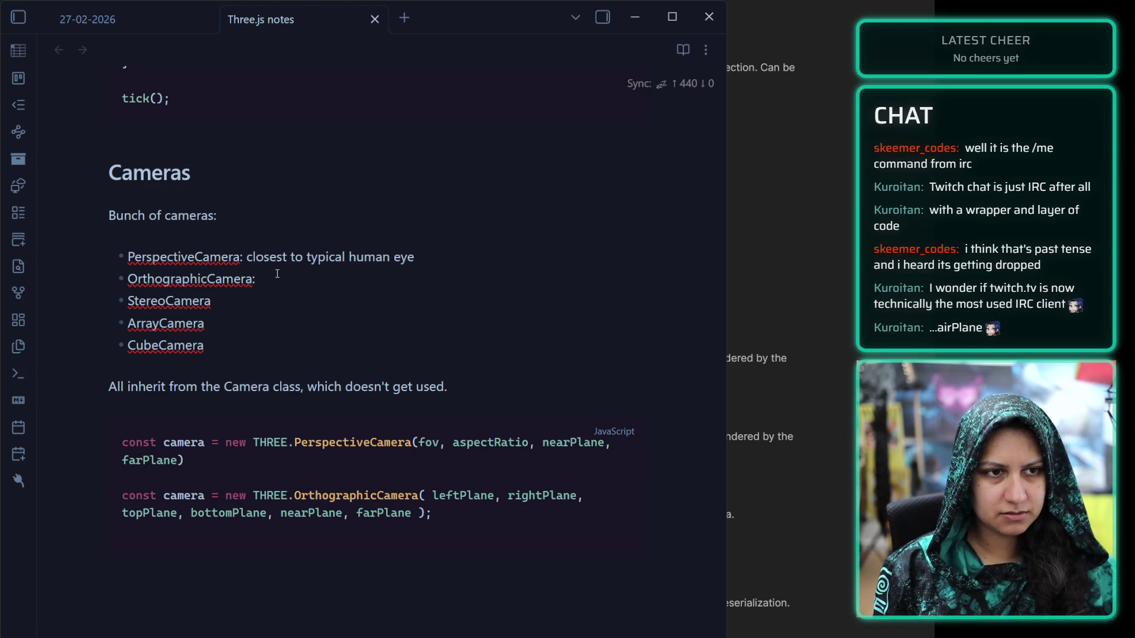
Describe OrthographicCamera as 'distance doesn't affect view to camera. 2D, UI, etc.' and add a colon after StereoCamera
text(dis)
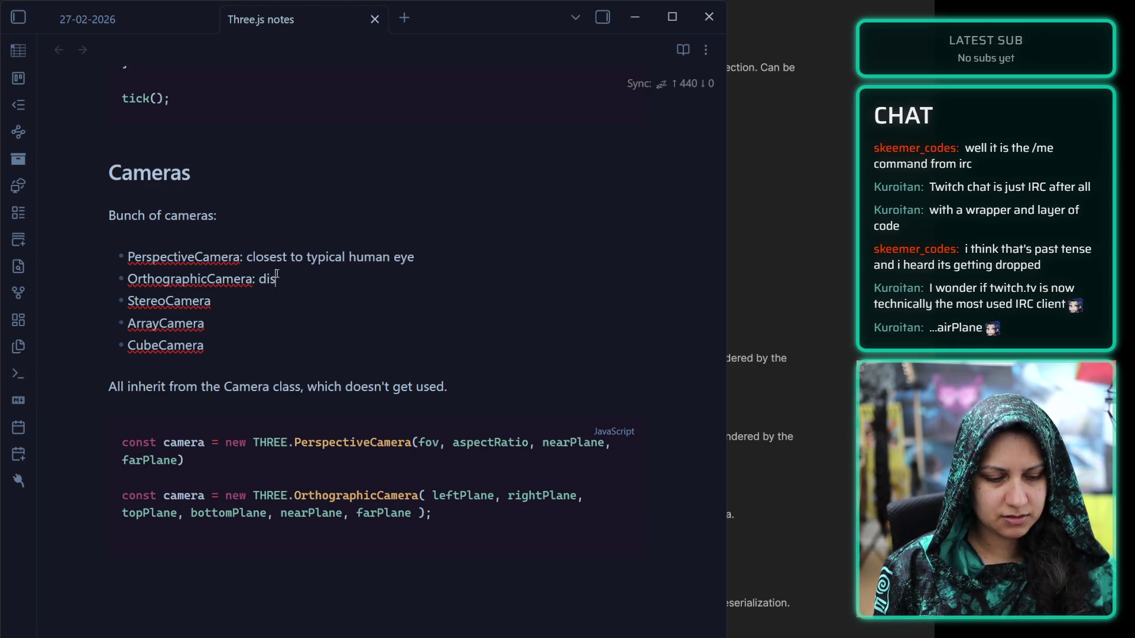
text(tance doesn't a)
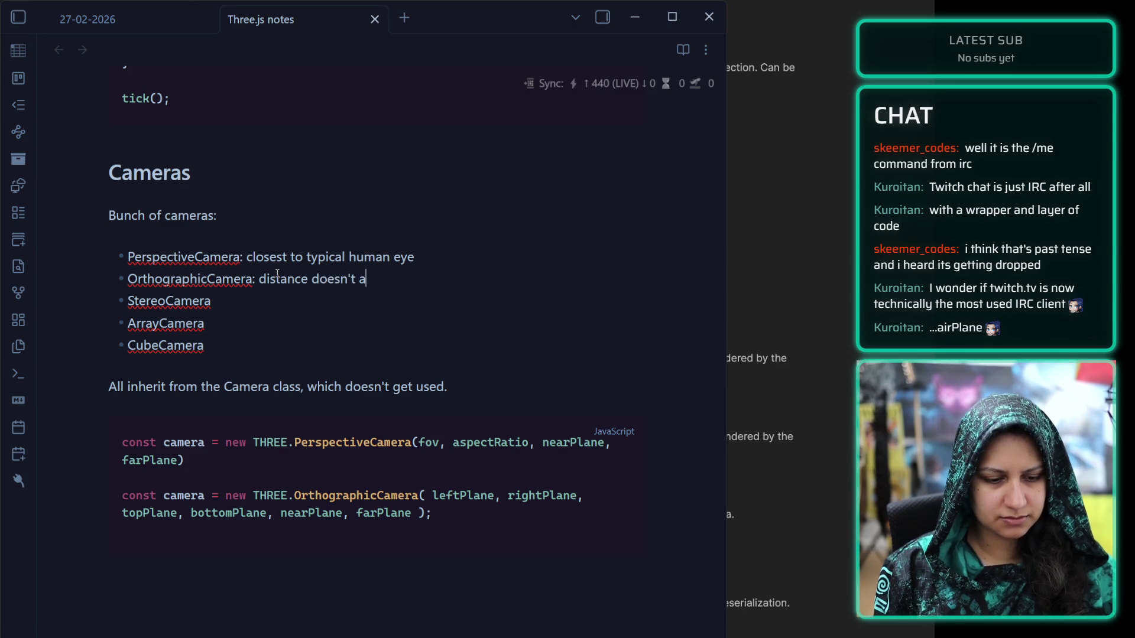
text(ffect view to camera)
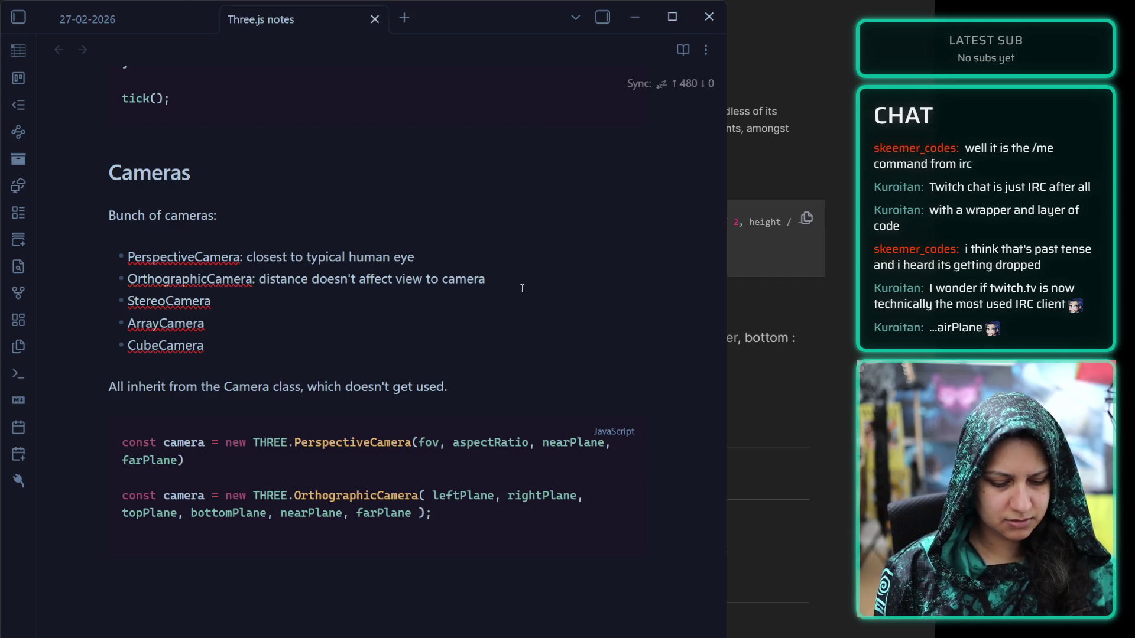
text(. 3D,)
key(BackSpace)
key(BackSpace)
key(BackSpace)
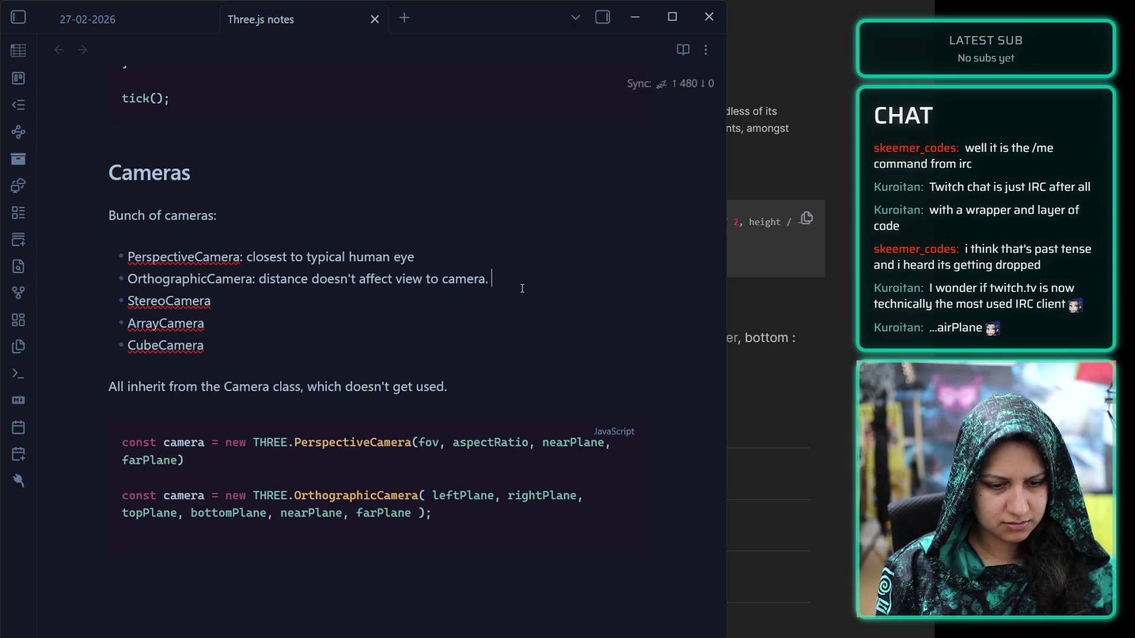
text(2D, UI, etc.)
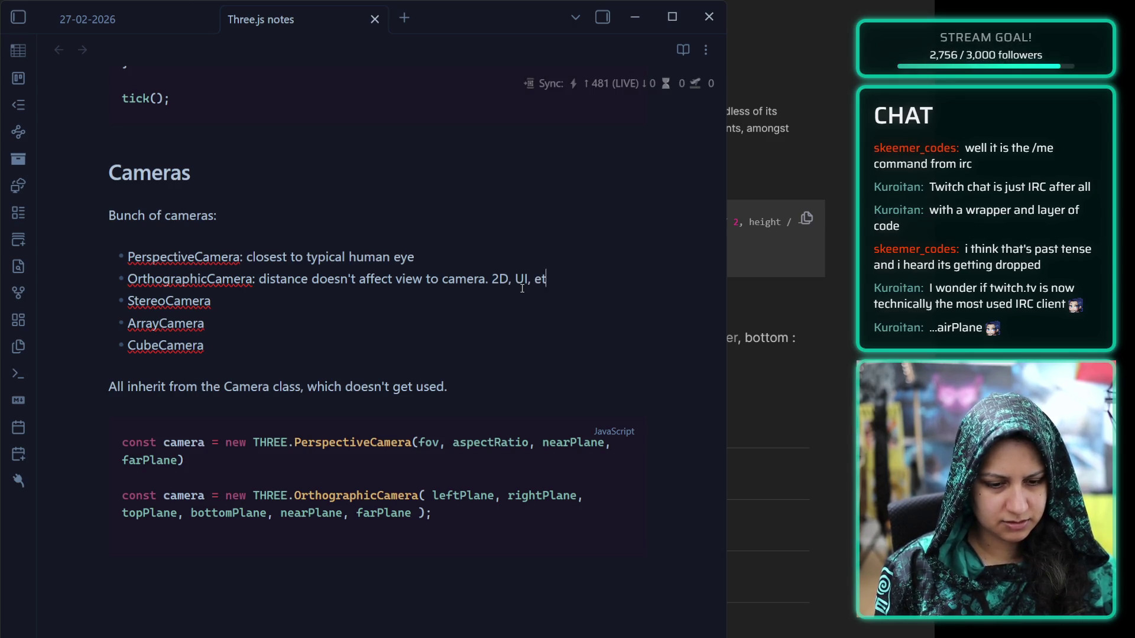
key(Down)
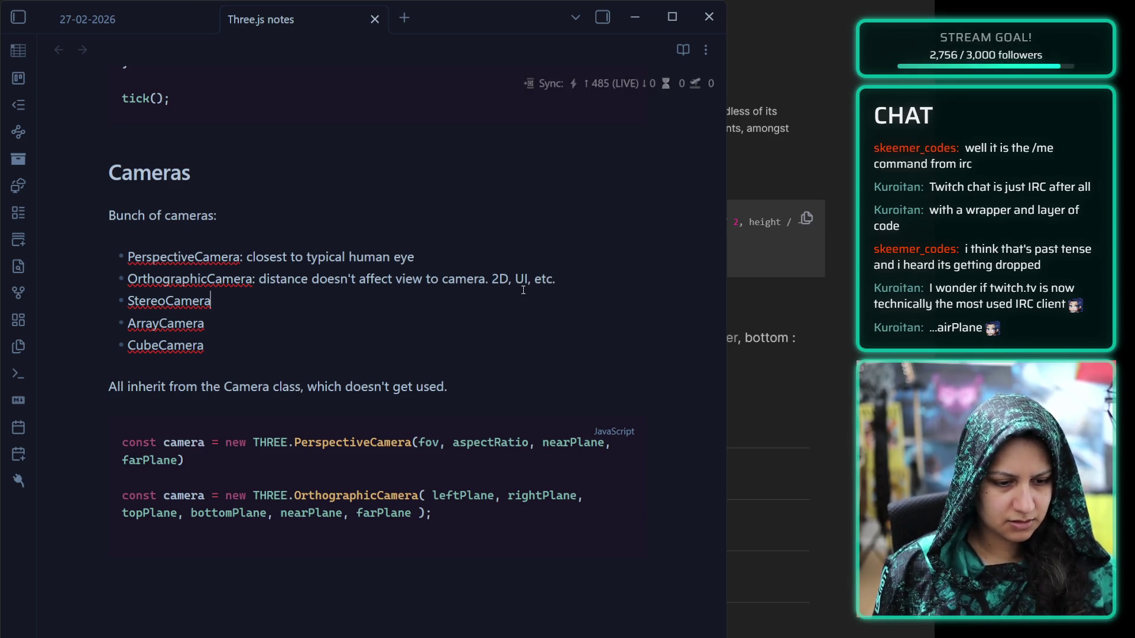
text(:)
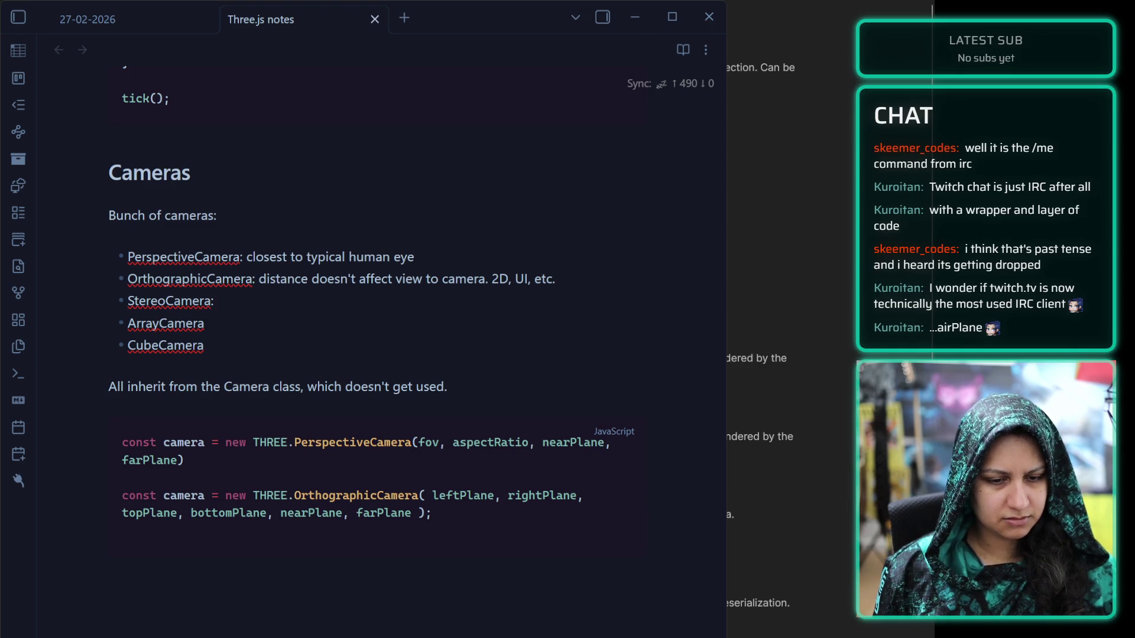
Describe StereoCamera as 'renders stereo effects; parallax, depth-of-field. 3D/stereo/VR facewear.'
text(r)
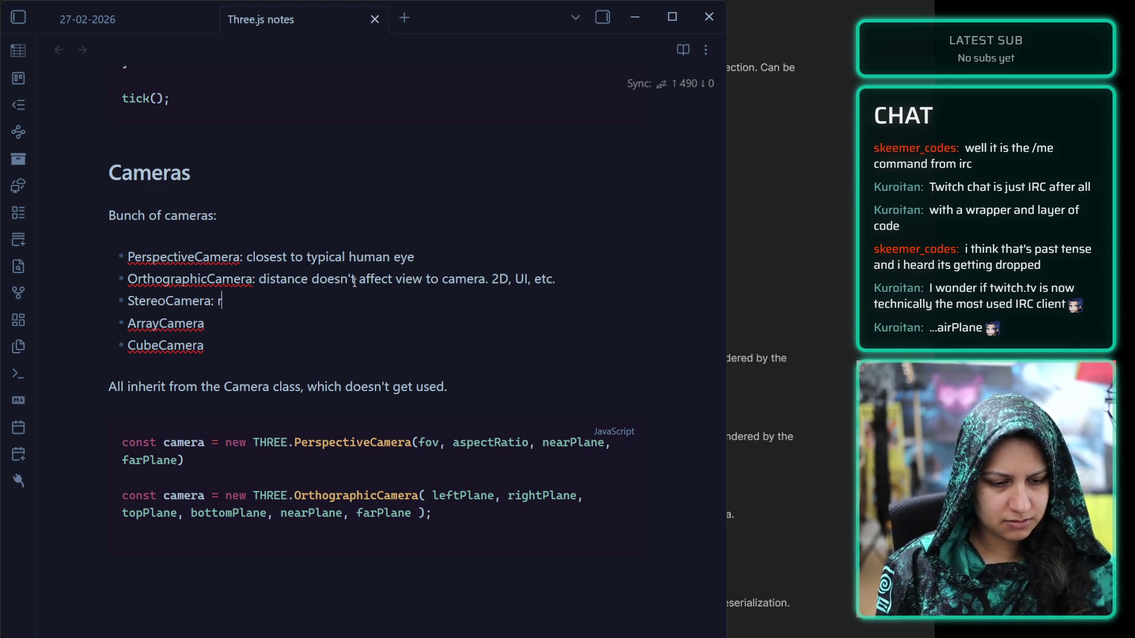
text(enders stereo effects)
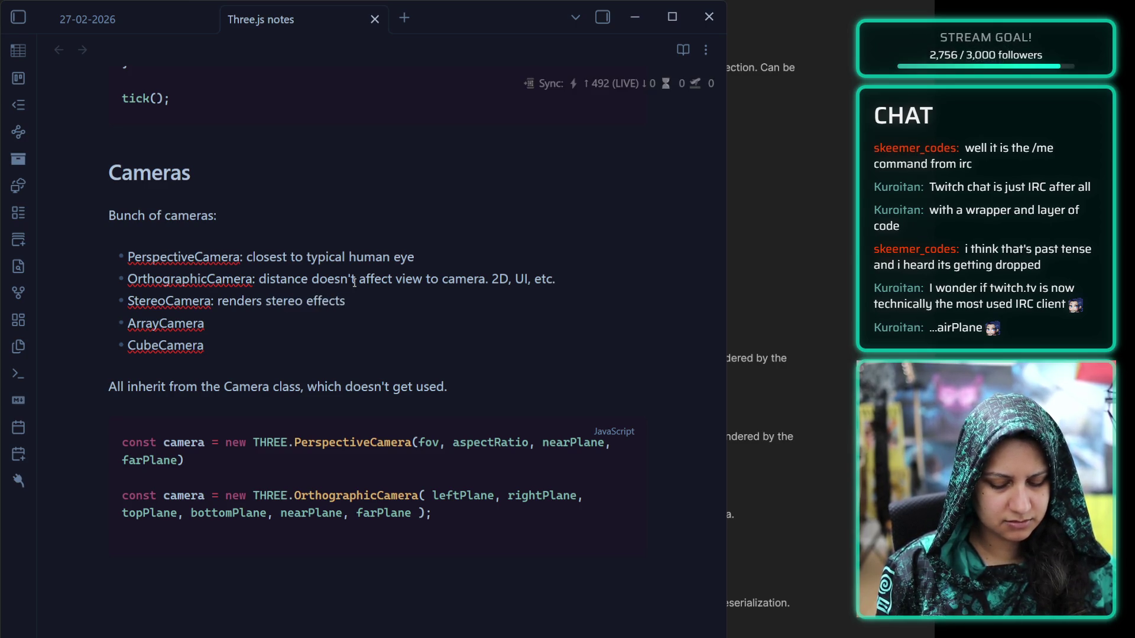
text(; parallaz,)
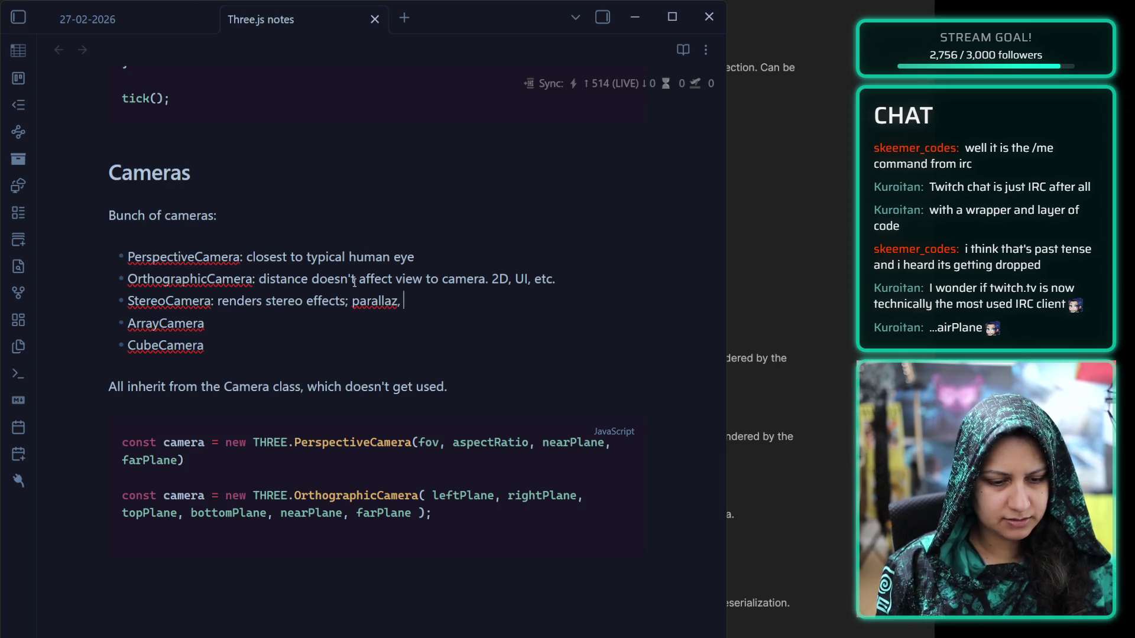
key(BackSpace)
key(BackSpace)
key(BackSpace)
text(x, de)
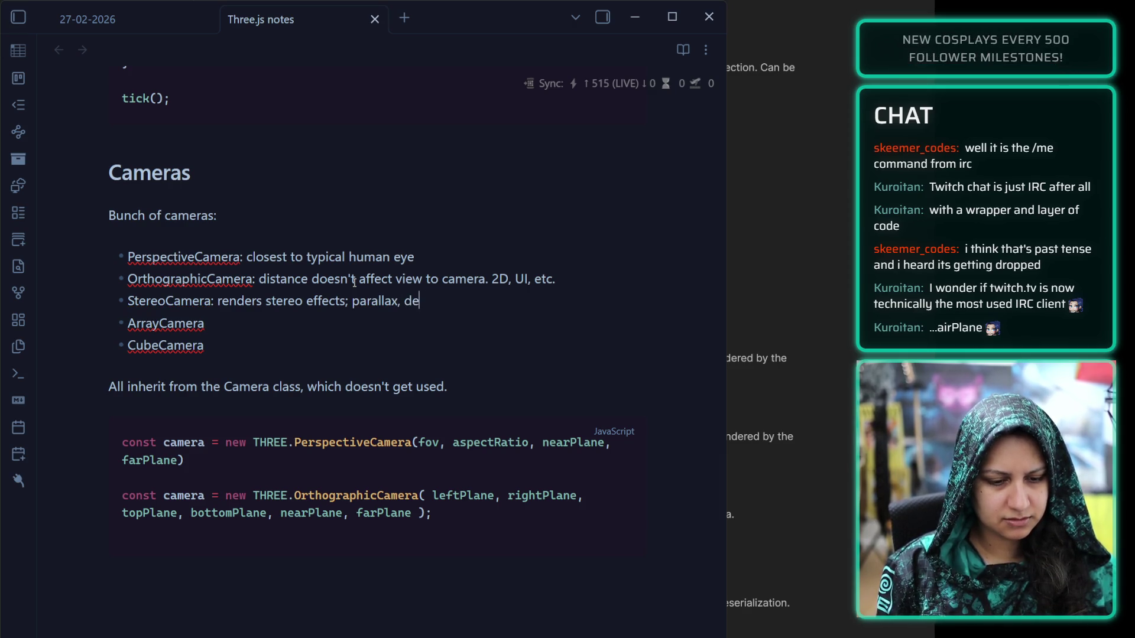
text(pth-of)
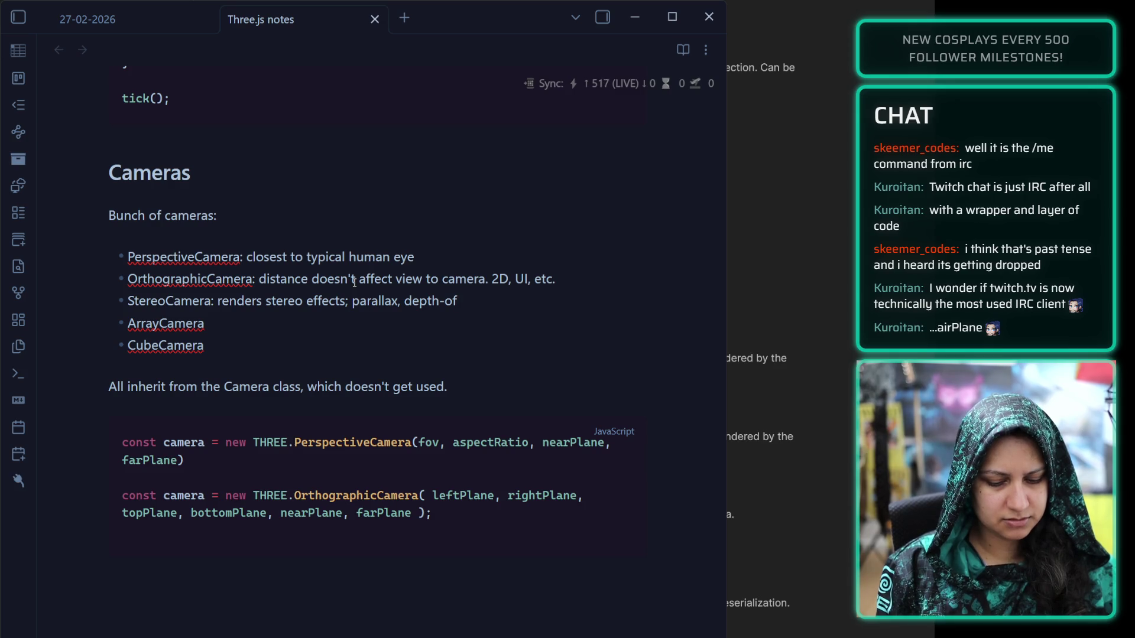
text(-field. )
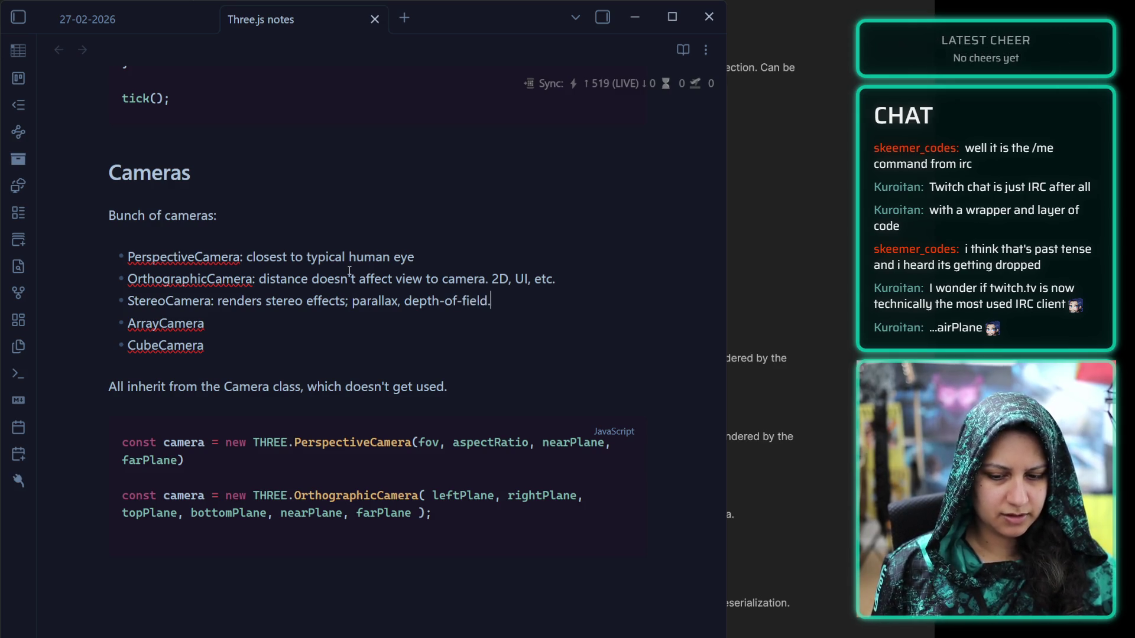
text(3)
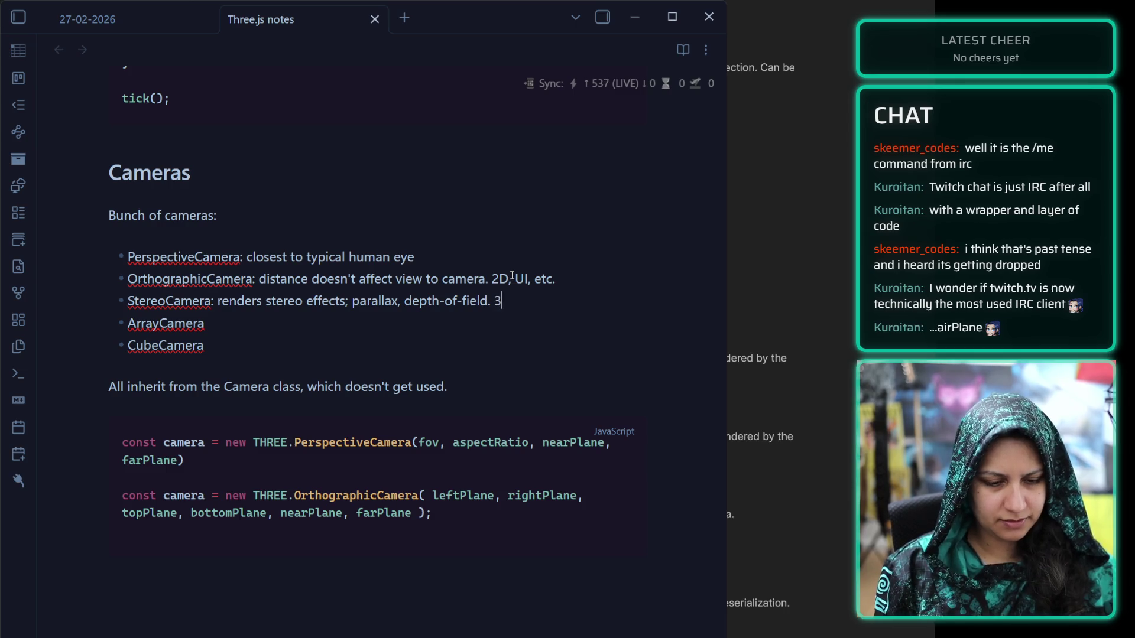
text(D/stereo glasses)
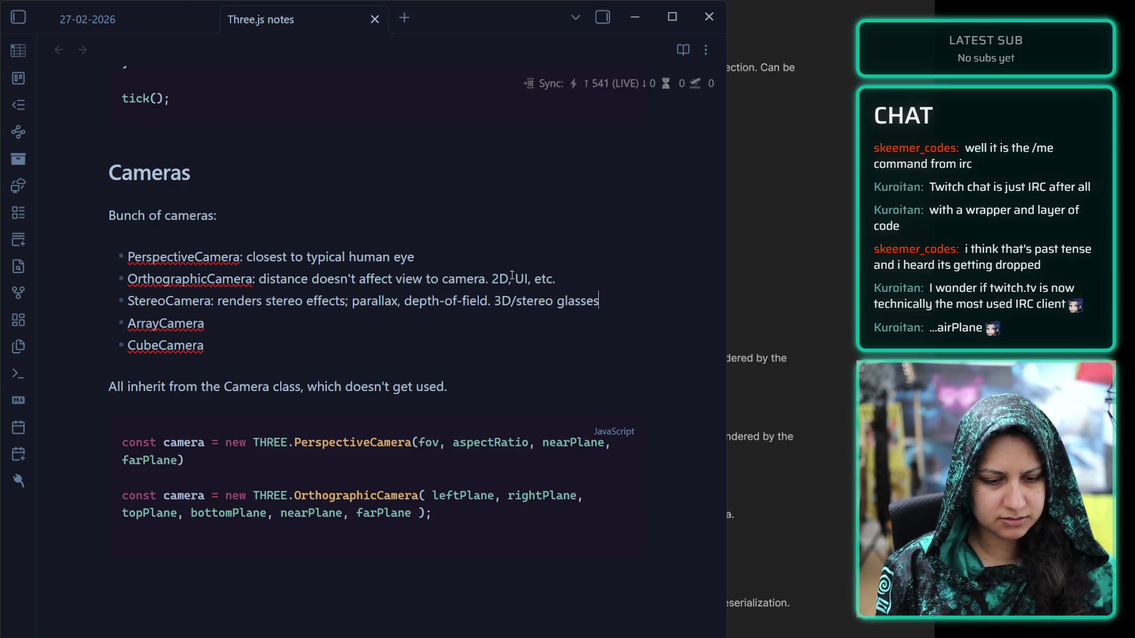
key(BackSpace)
key(BackSpace)
key(BackSpace)
key(BackSpace)
key(BackSpace)
key(BackSpace)
key(BackSpace)
key(BackSpace)
text(/VR hardware.)
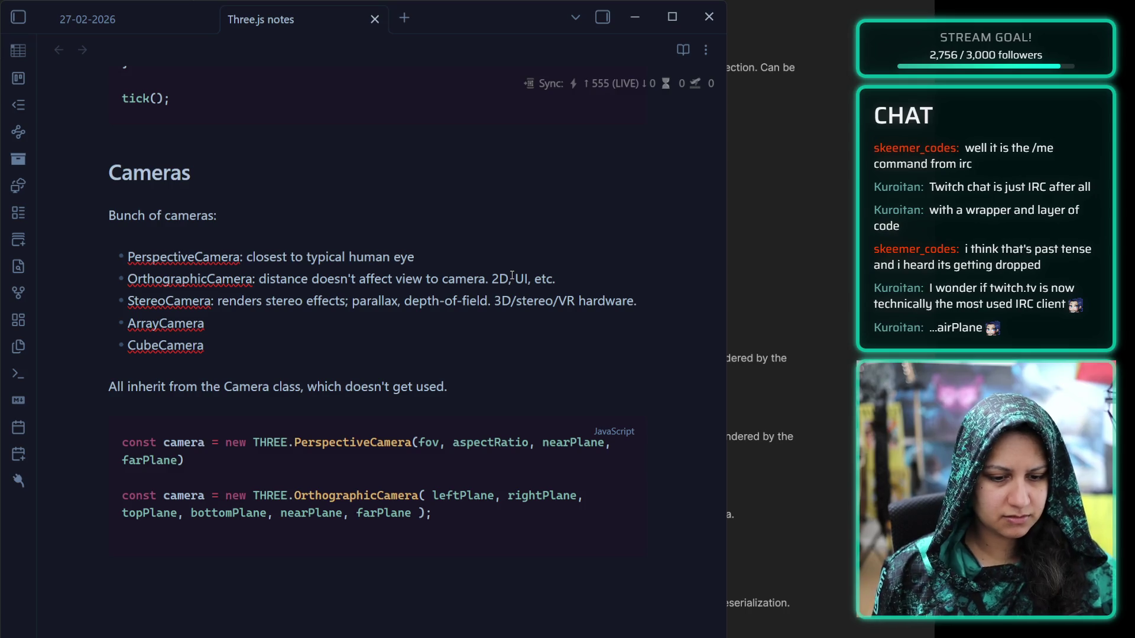
double_click(609, 301)
key(BackSpace)
text(facew)
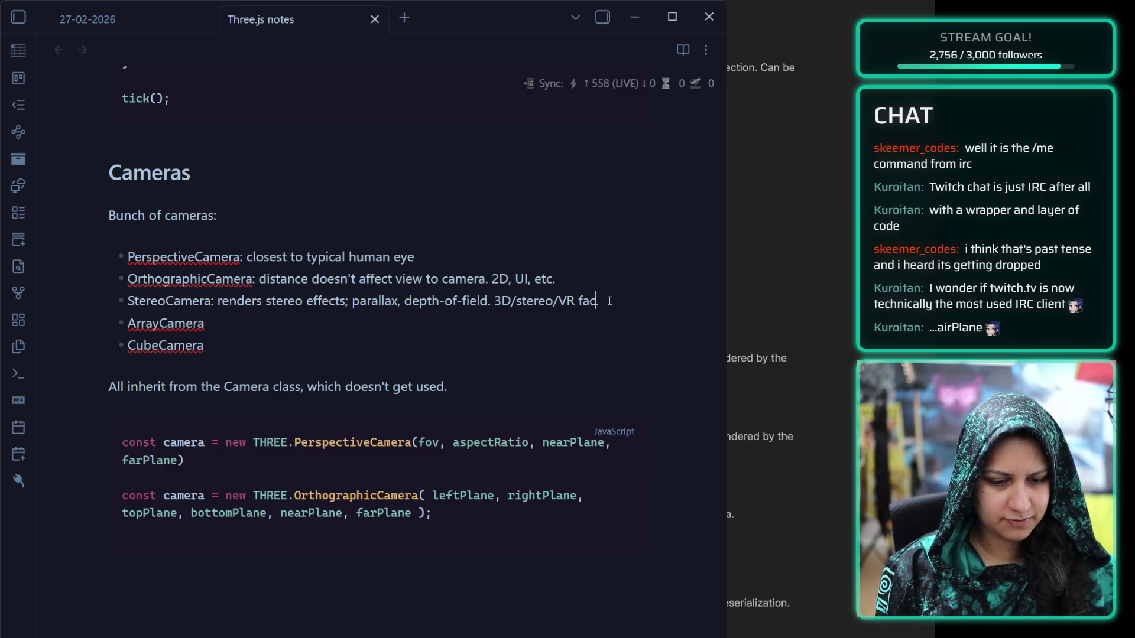
text(ear)
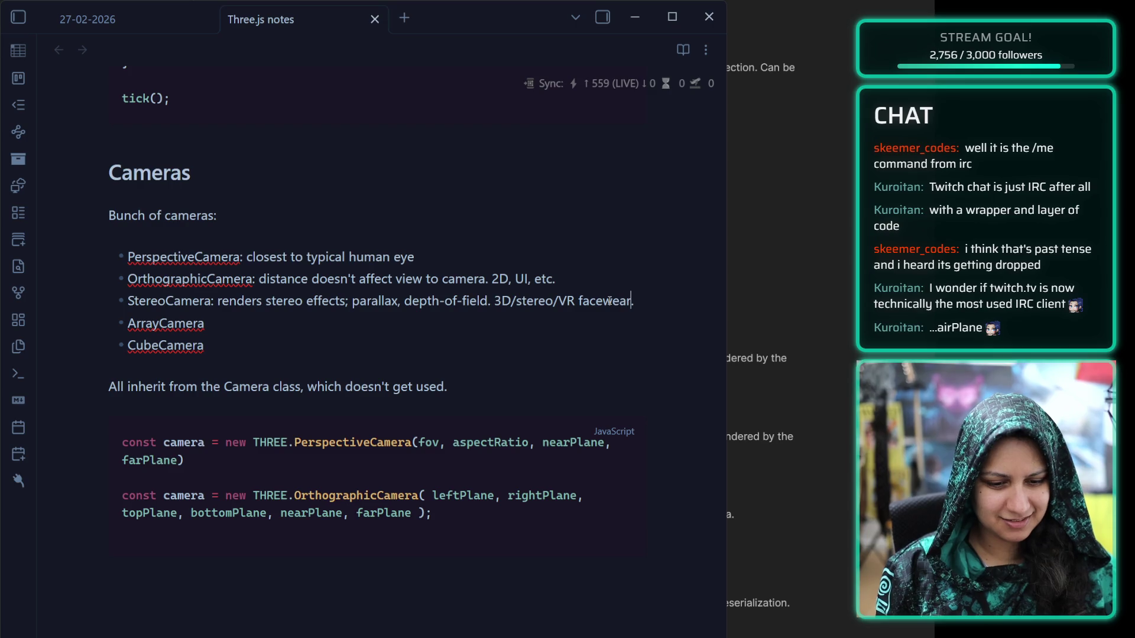
Describe ArrayCamera as 'multiple cameras e.g. old school multiplayer.'
click(239, 324)
text(: )
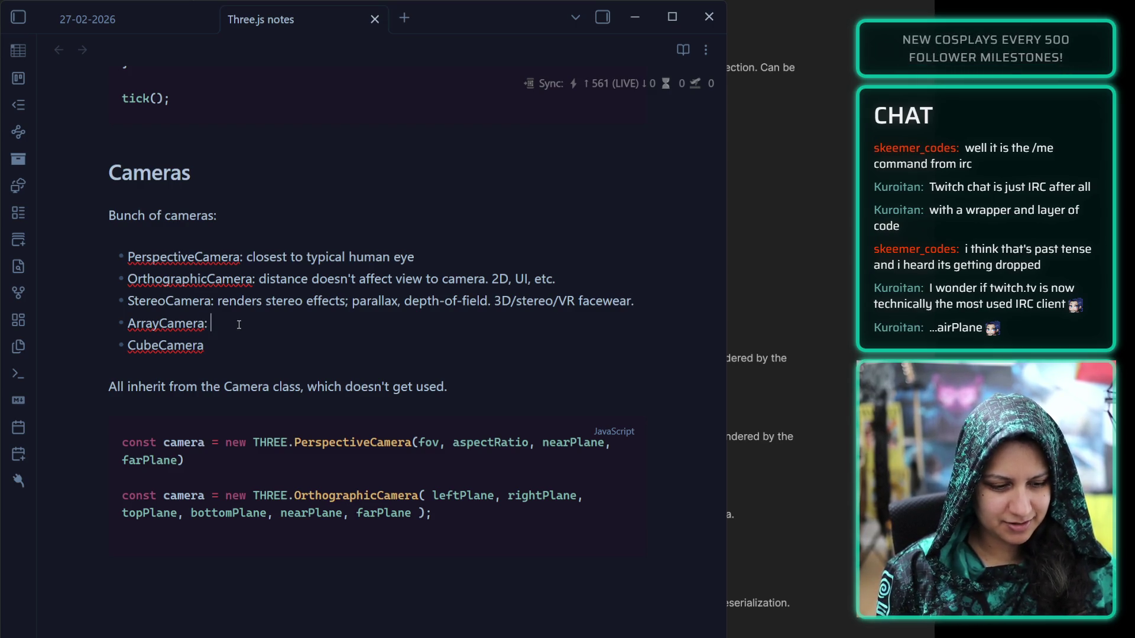
text(multiple cameras)
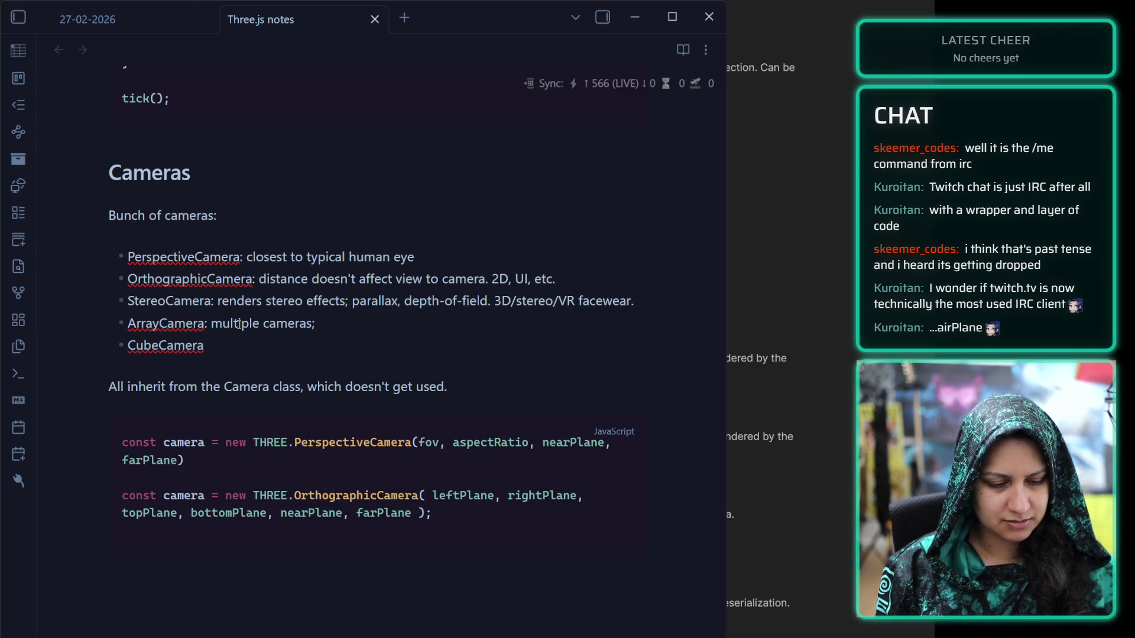
text(; ol)
key(BackSpace)
key(BackSpace)
key(BackSpace)
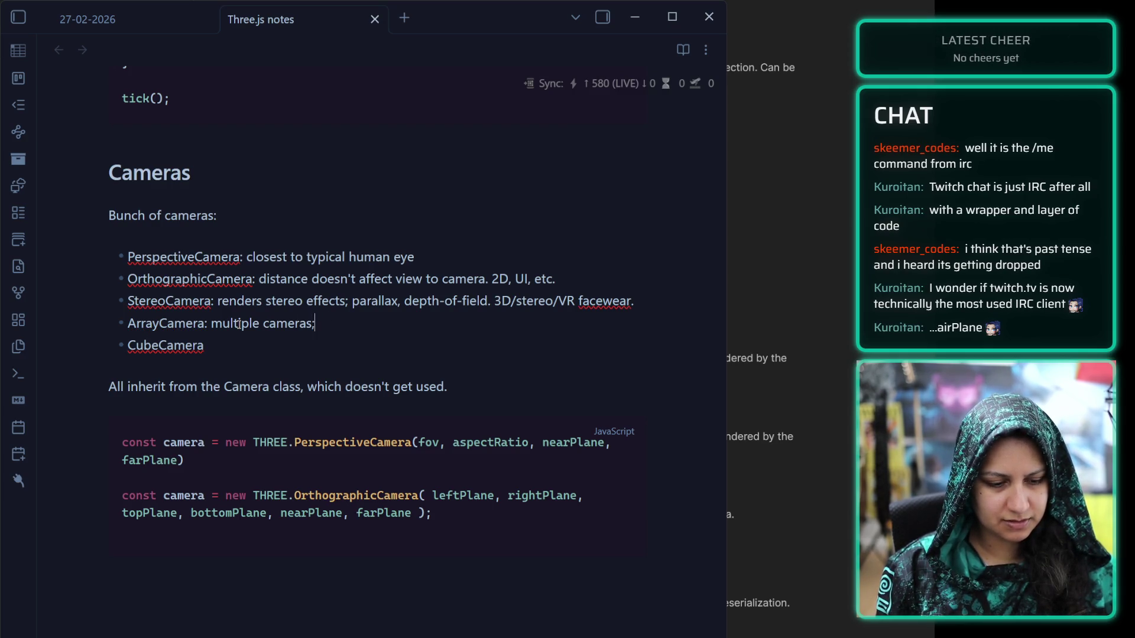
text(e.g. oldschool m)
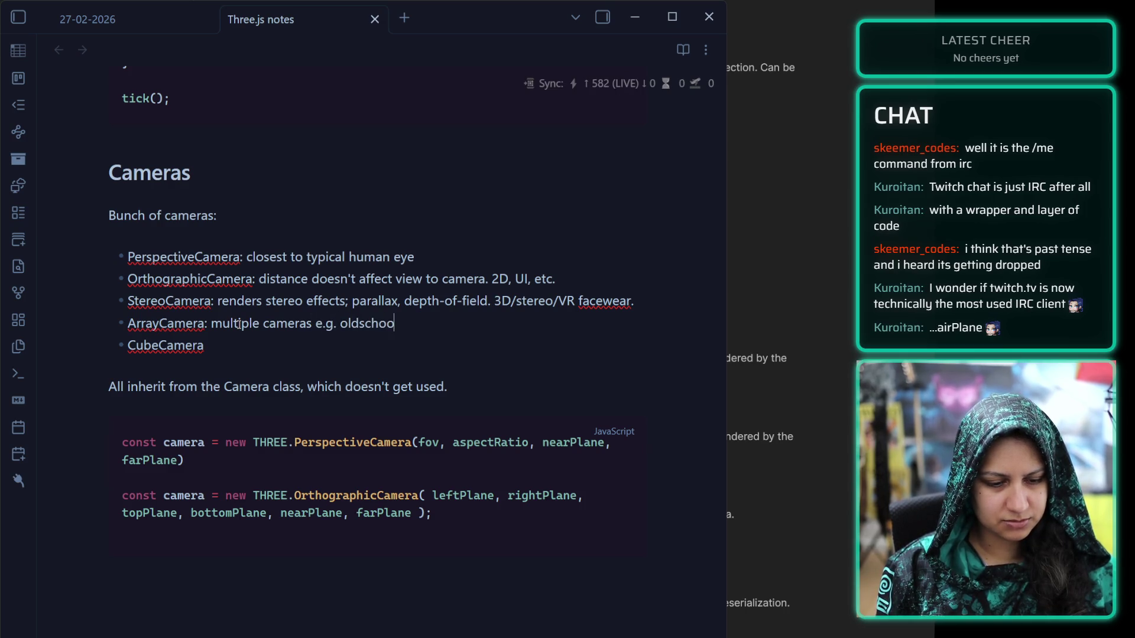
text(ultiplayer.)
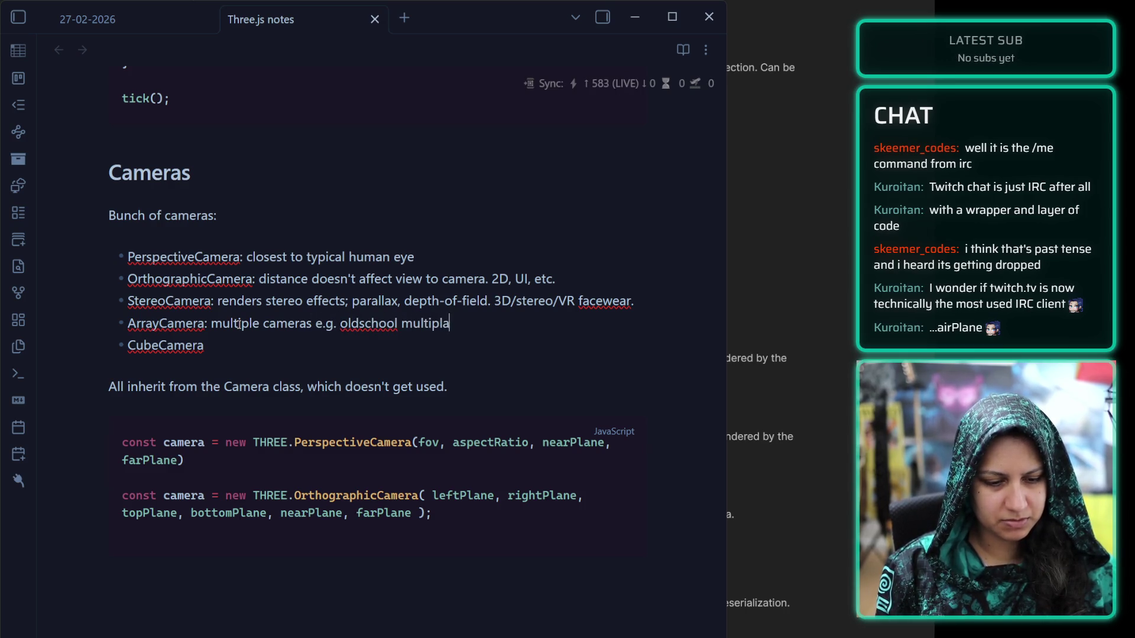
click(357, 324)
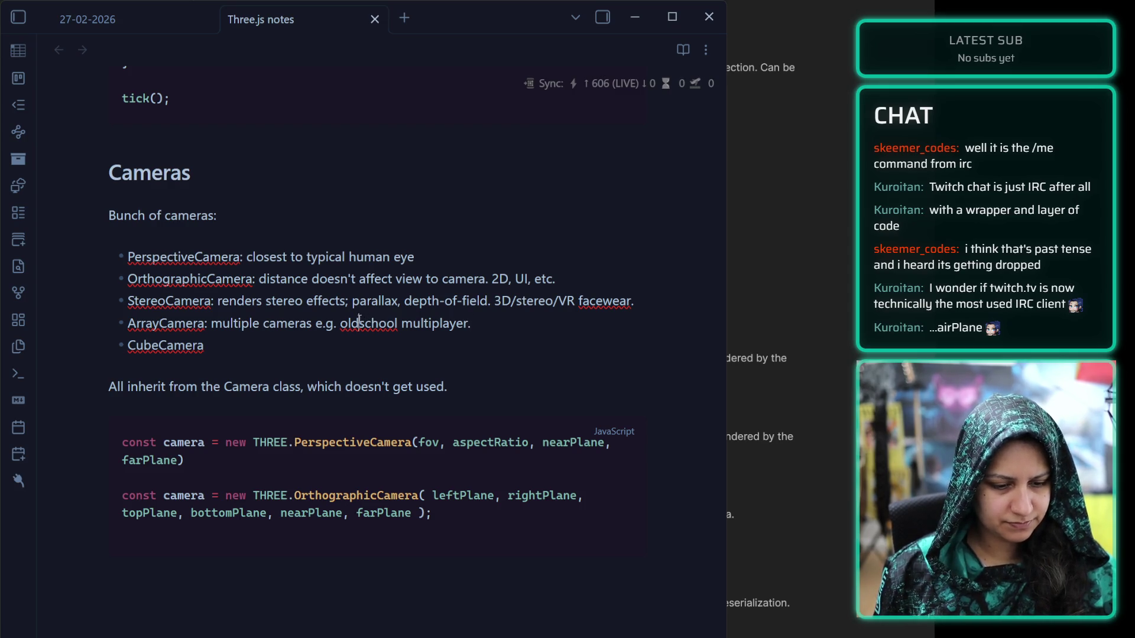
click(285, 346)
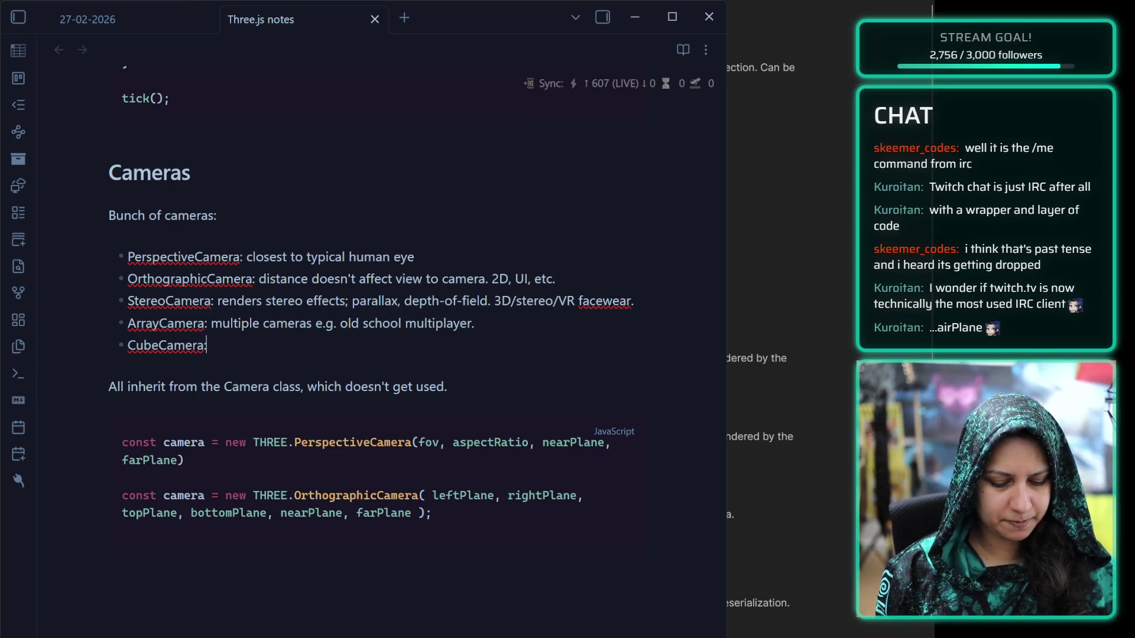
Describe CubeCamera as 'renders everything into a cube render target. Target can be use for environment maps.'
text(: renders all 6)
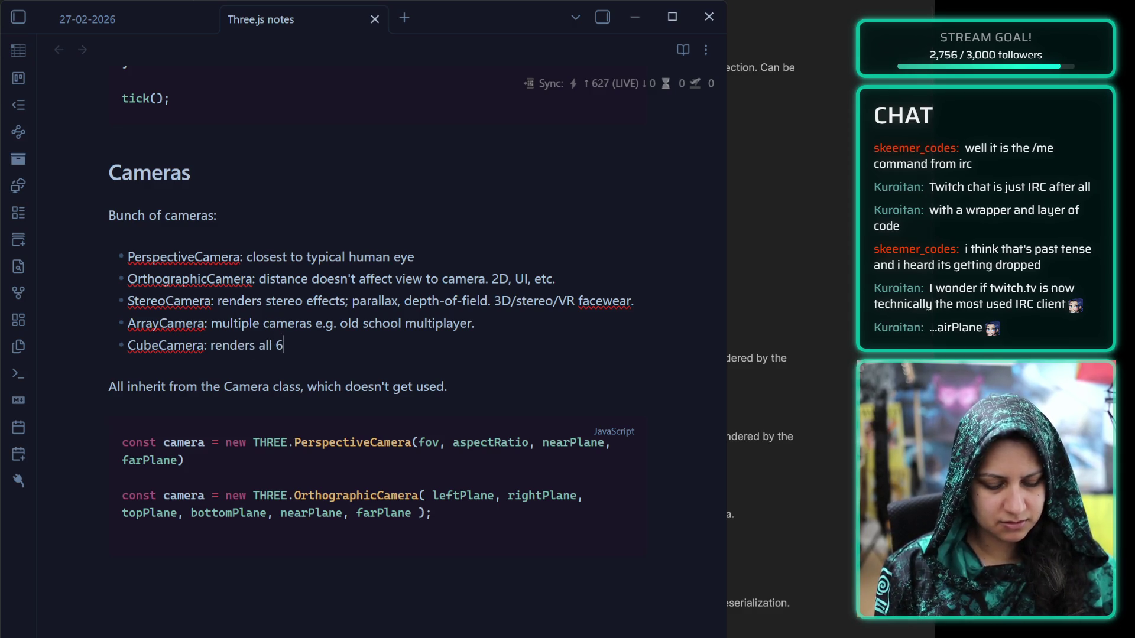
text( sides from a cube; en)
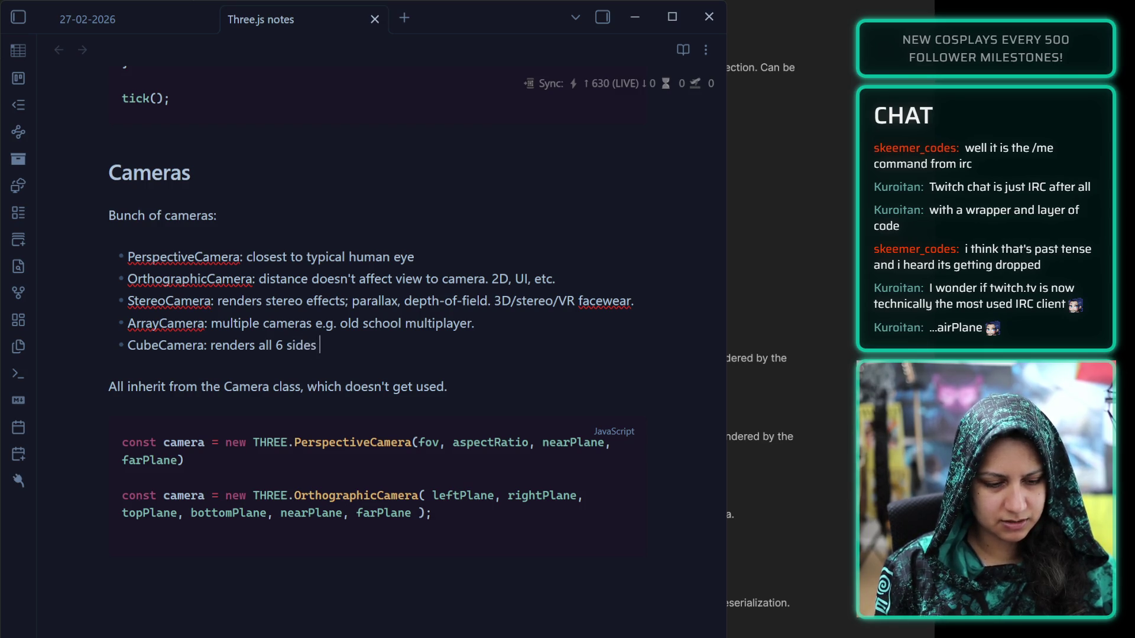
text(vironments)
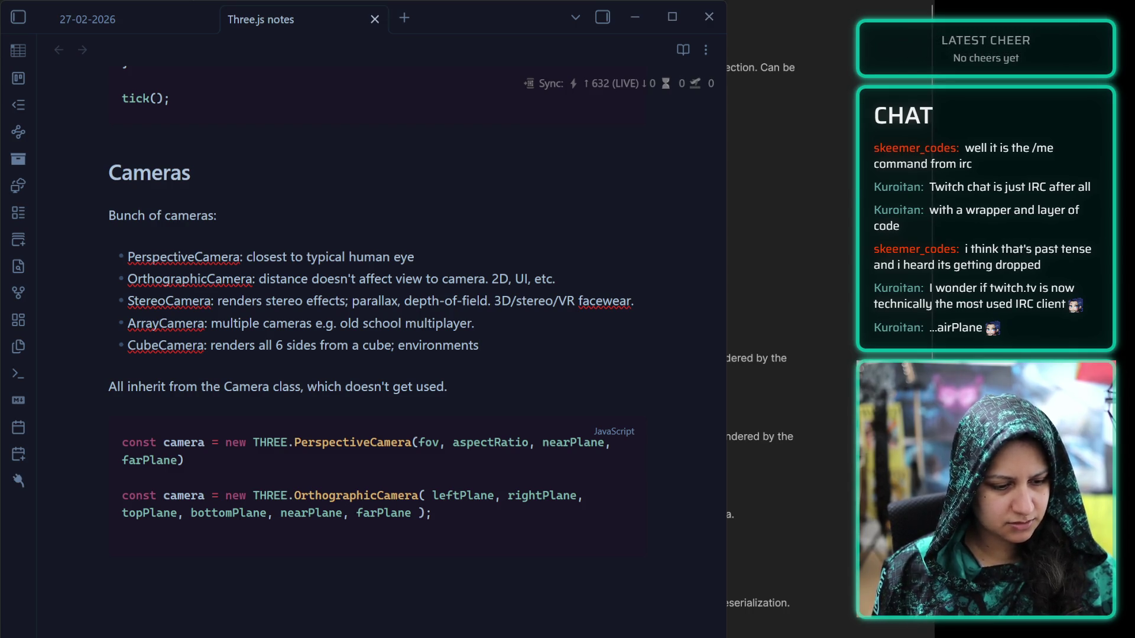
scroll(775, 331, down, 5)
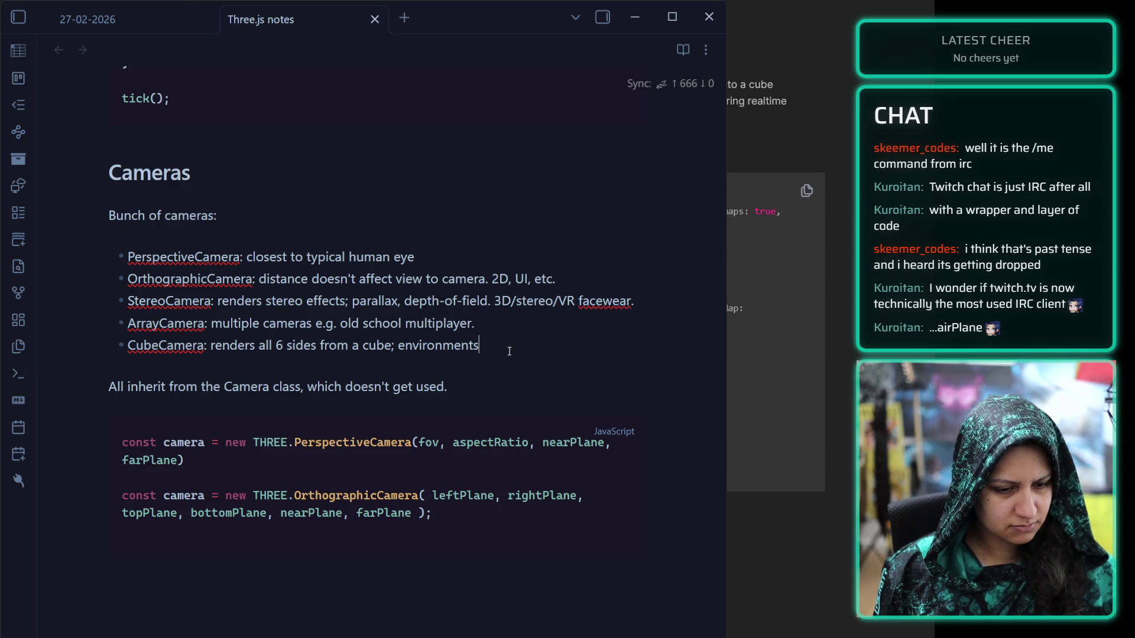
drag(507, 350, 214, 351)
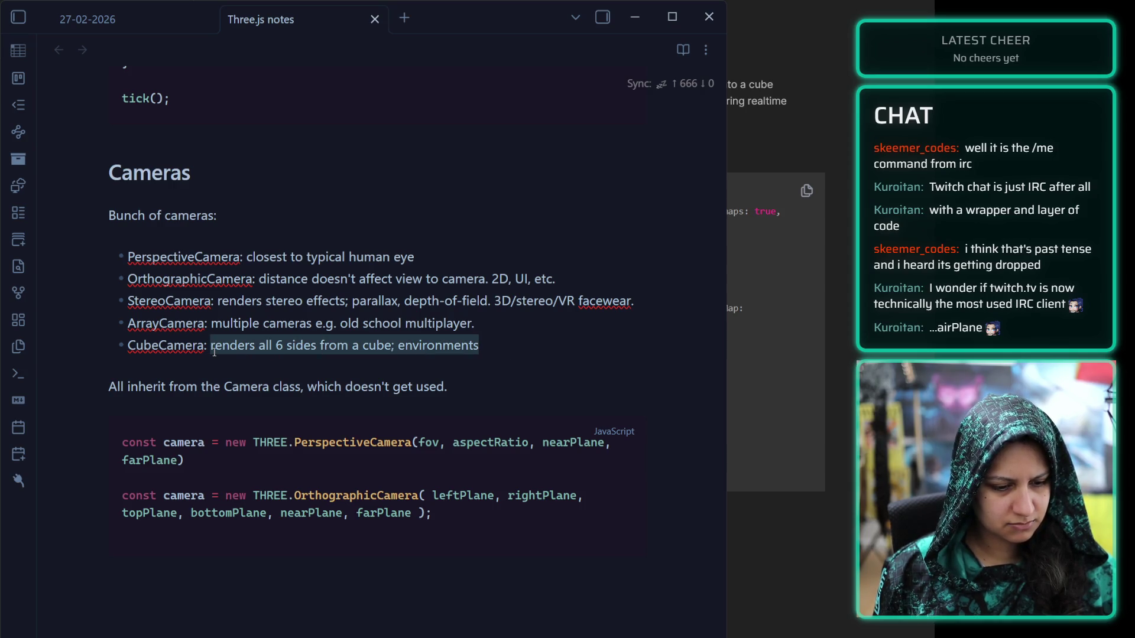
text(renders )
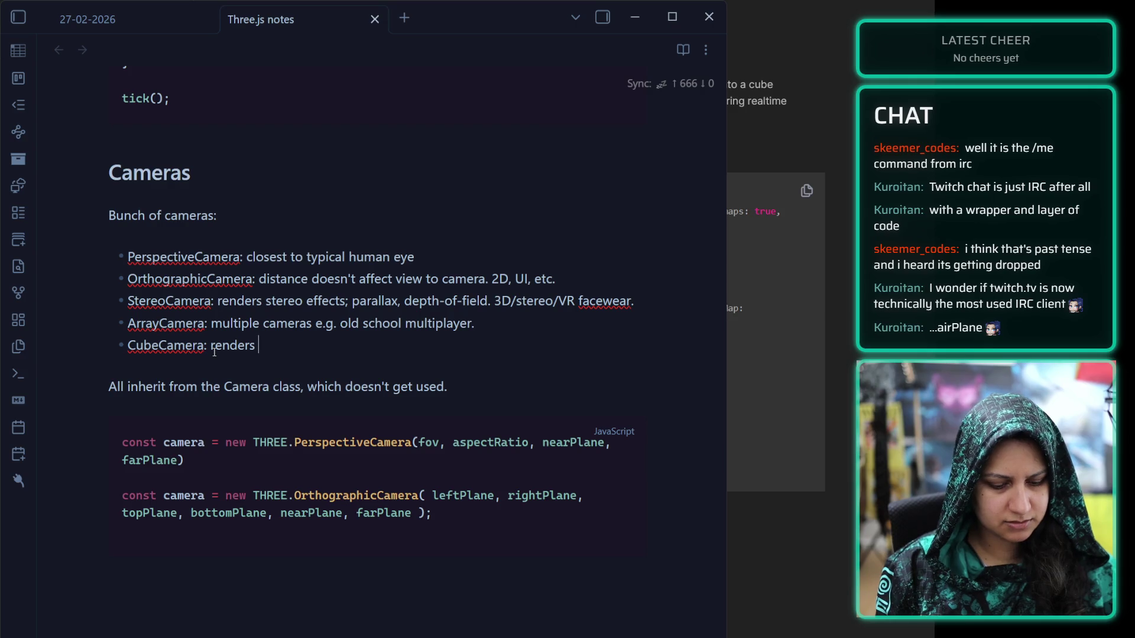
text(everythin)
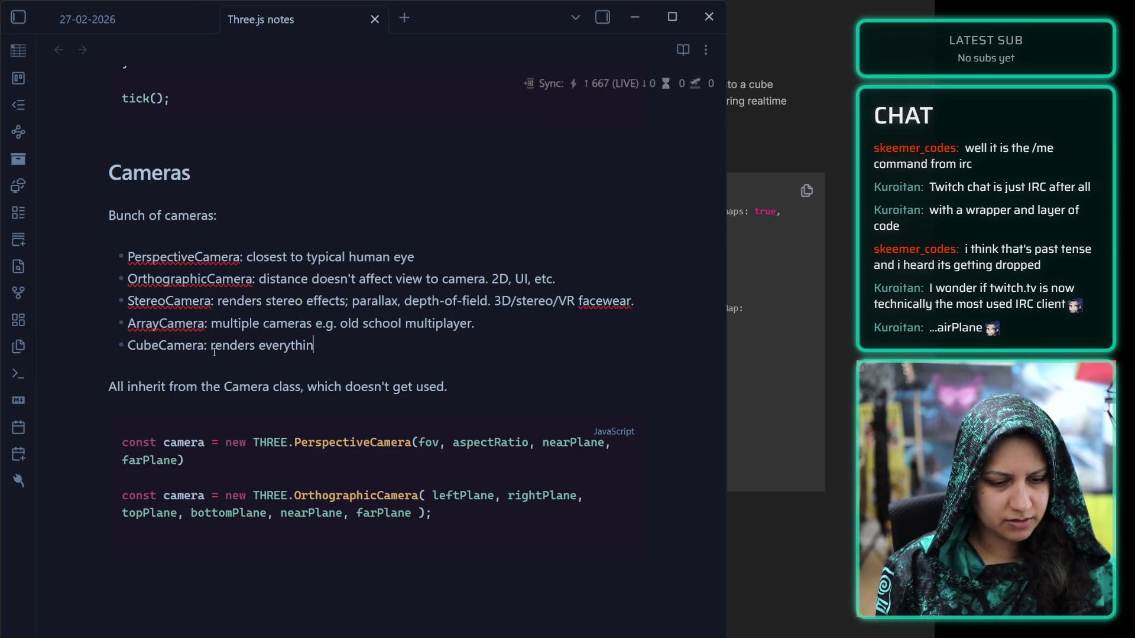
text(g into a cube render )
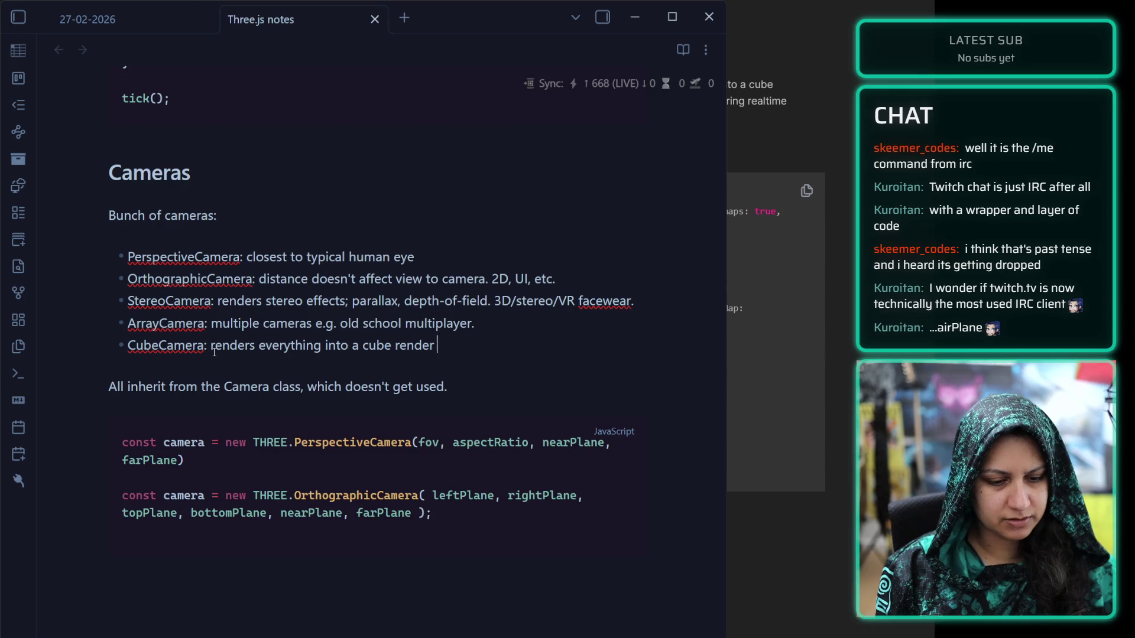
text(target. Ta)
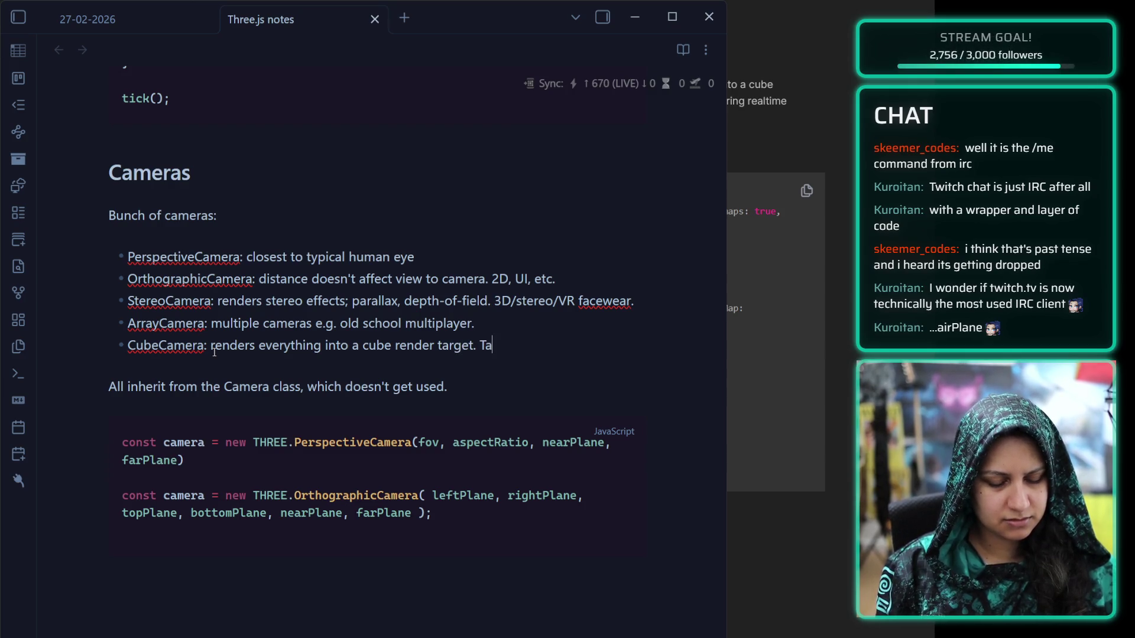
text(rget can be use )
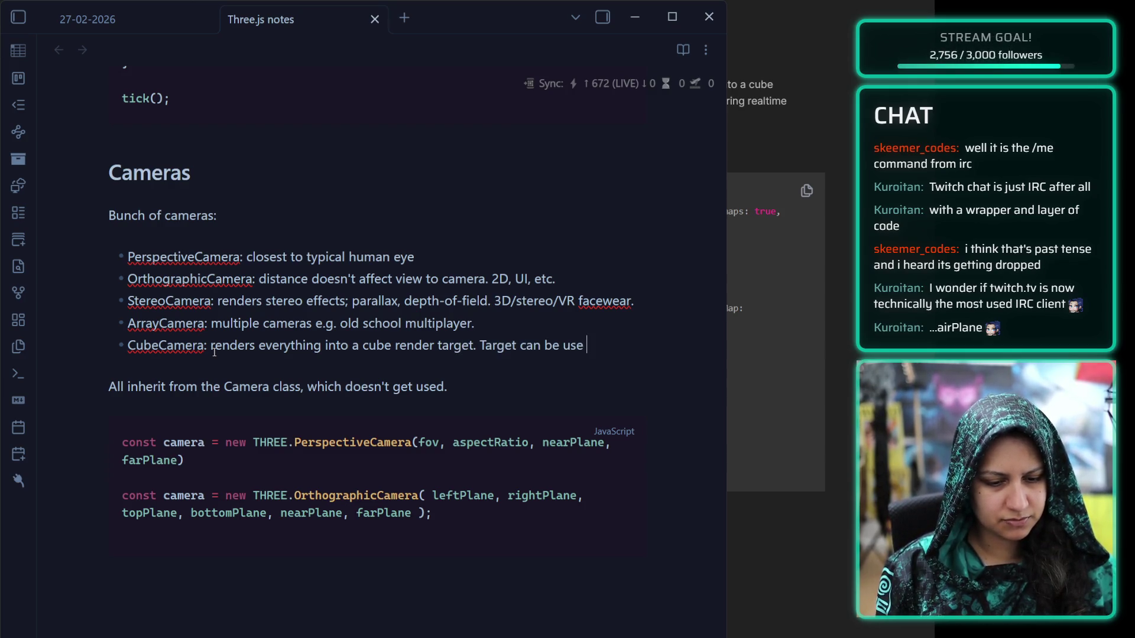
text(for environment)
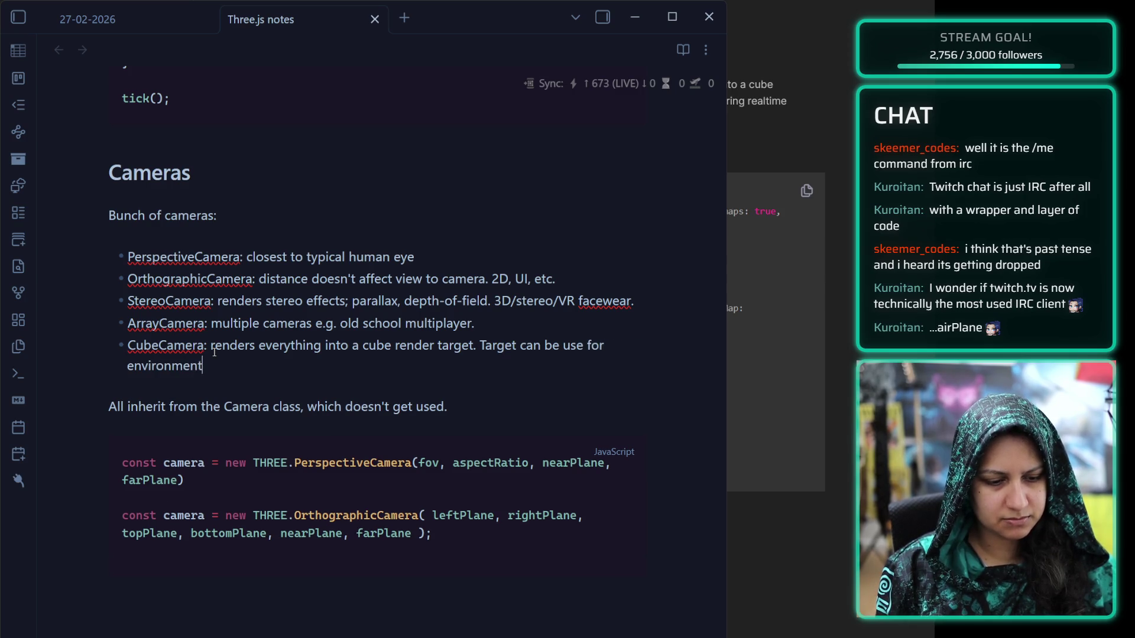
text( maps.)
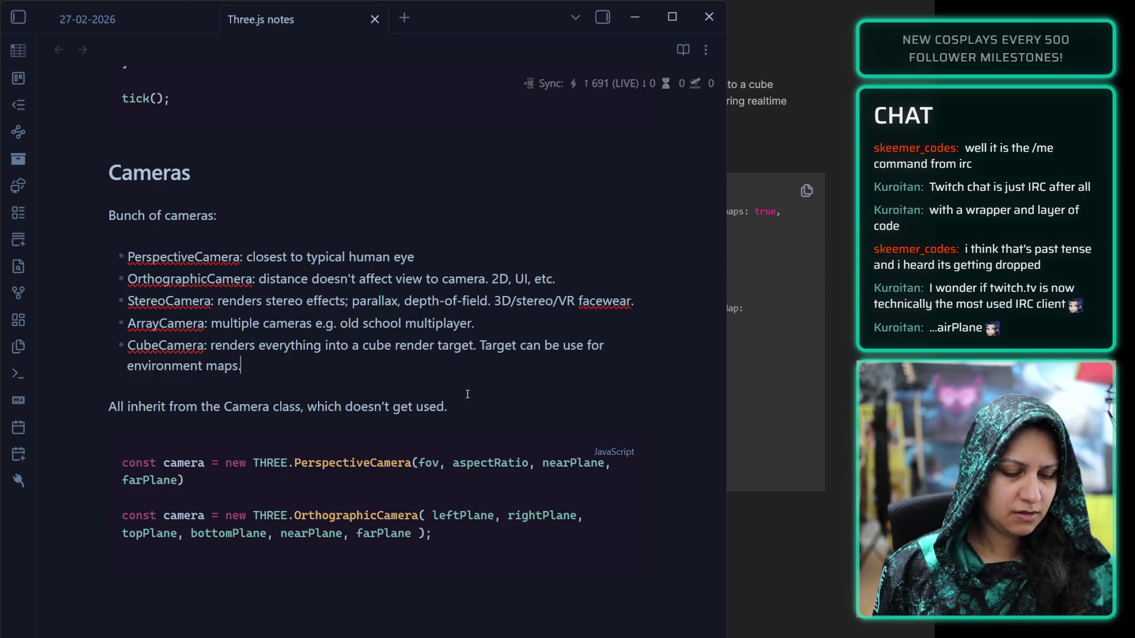
click(455, 406)
key(BackSpace)
End the inheritance sentence with 'directly.' and reopen the camera code block
text(direc)
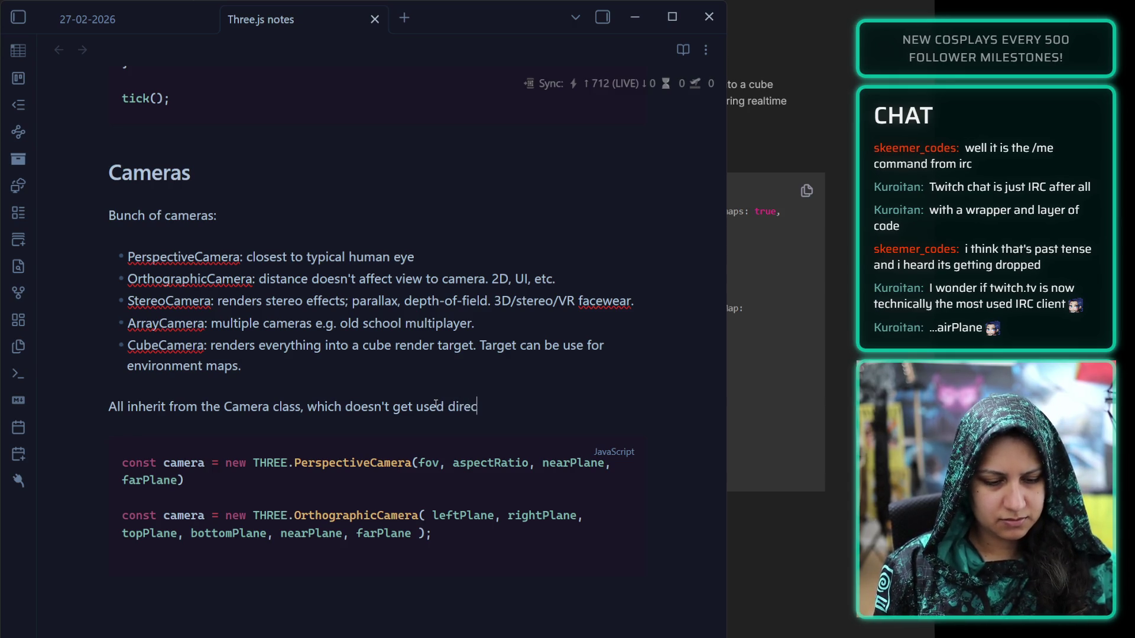
text(tly.)
click(499, 544)
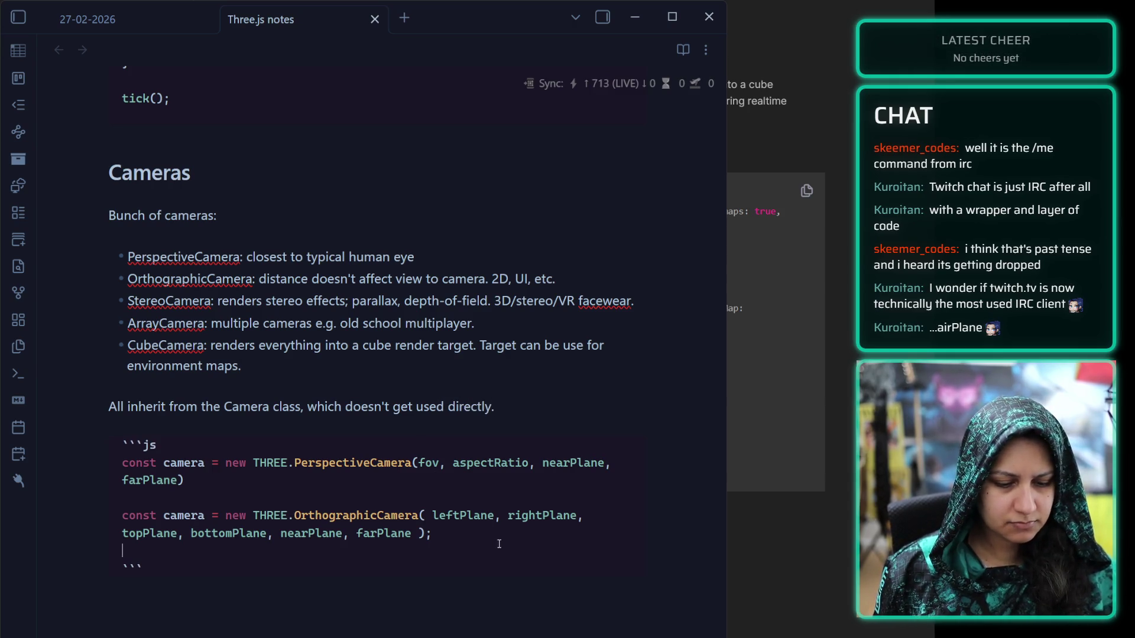
key(alt+Tab)
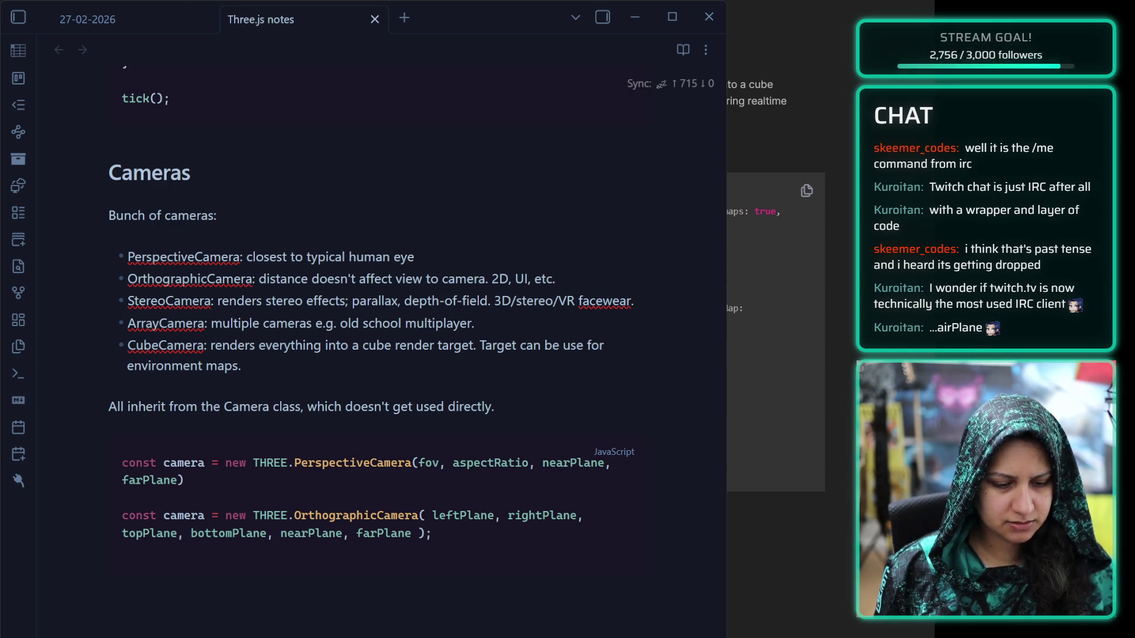
scroll(776, 266, down, 2)
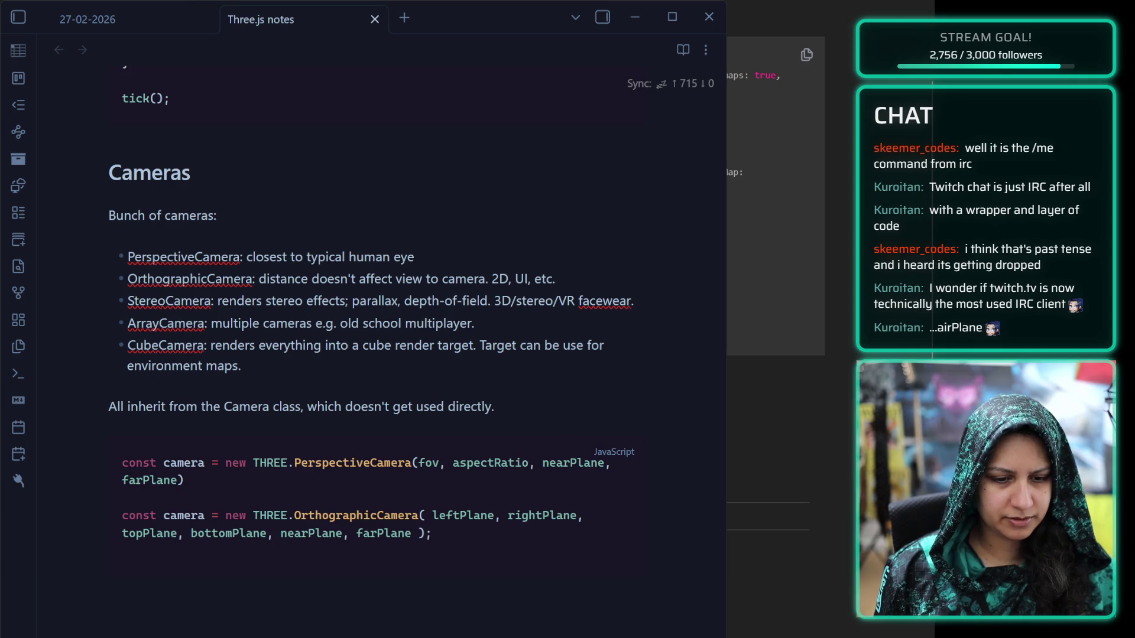
scroll(776, 236, up, 1)
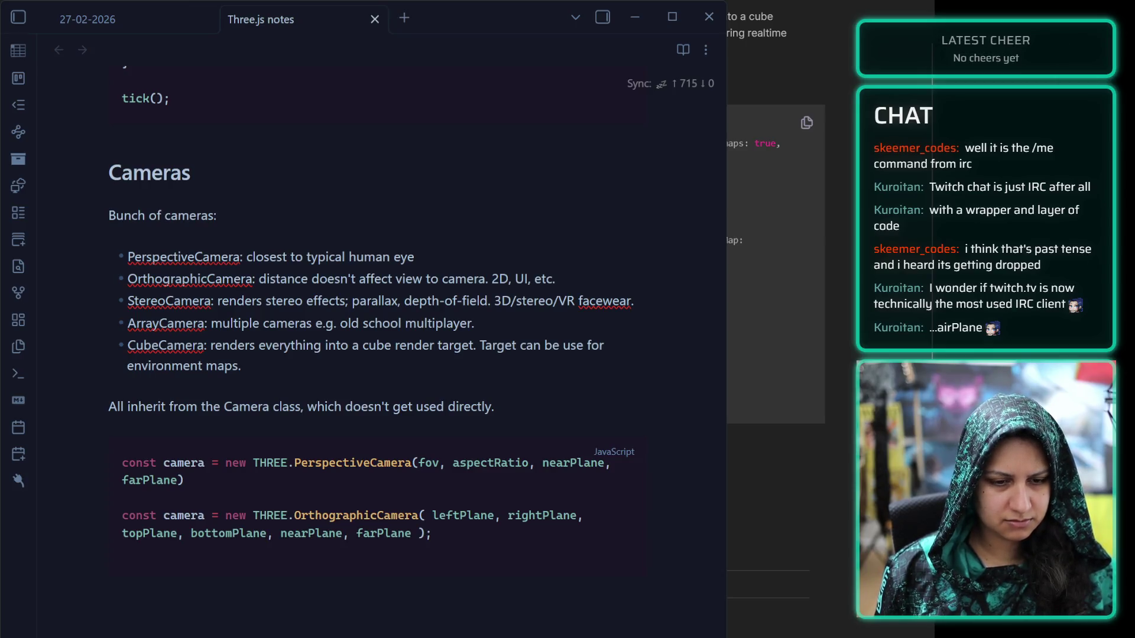
key(Up)
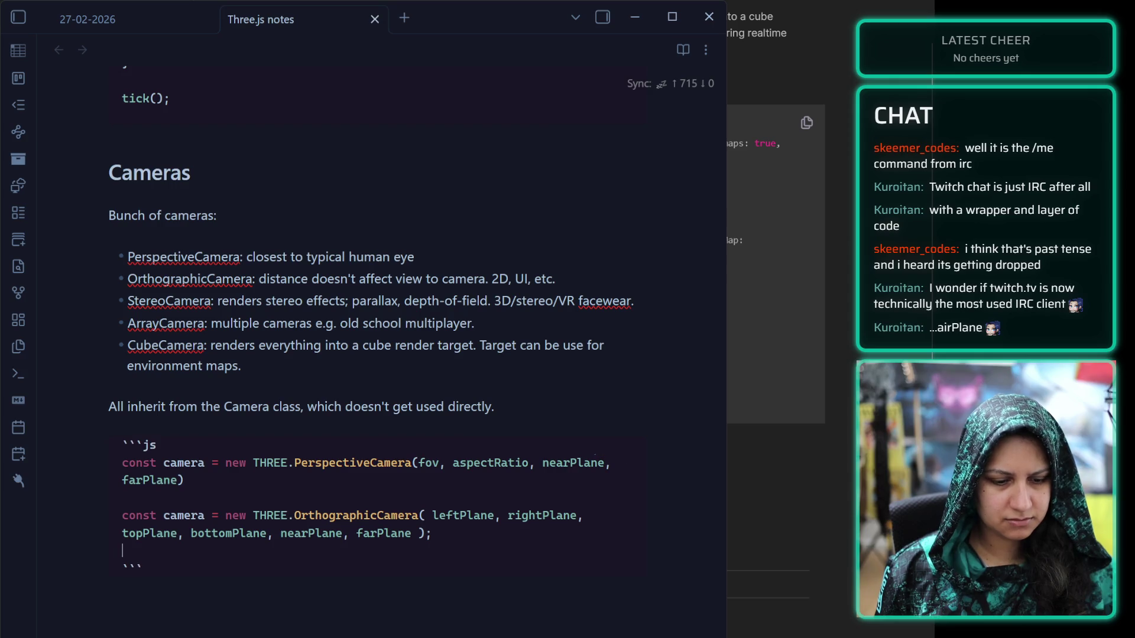
click(481, 532)
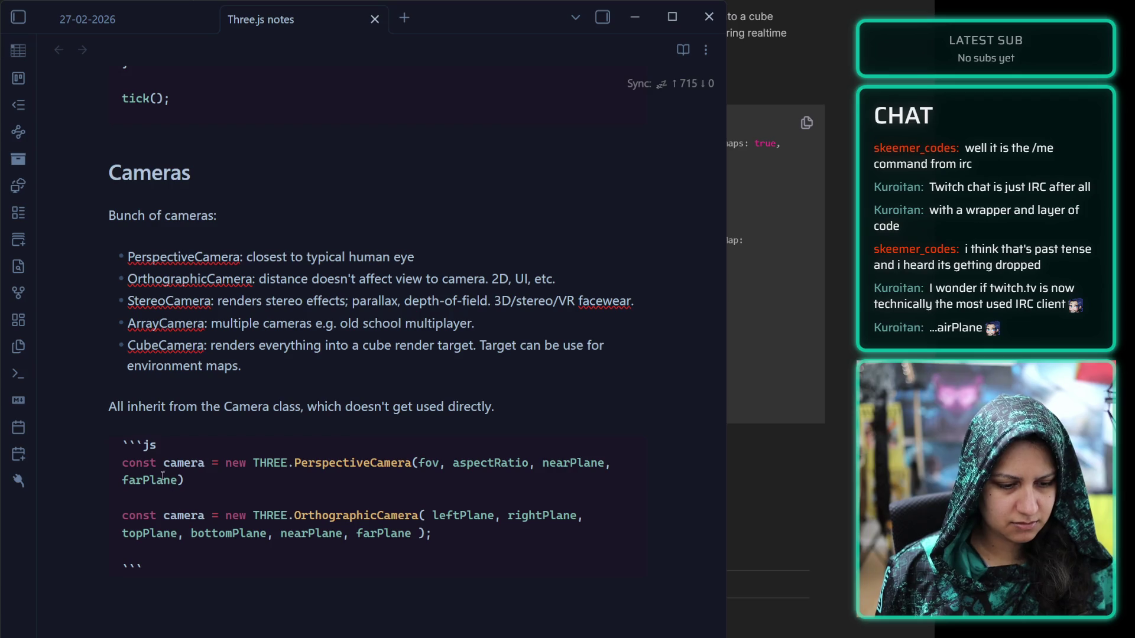
Rename the constructor variables to cameraPers and cameraOrth
click(204, 463)
text(Pers)
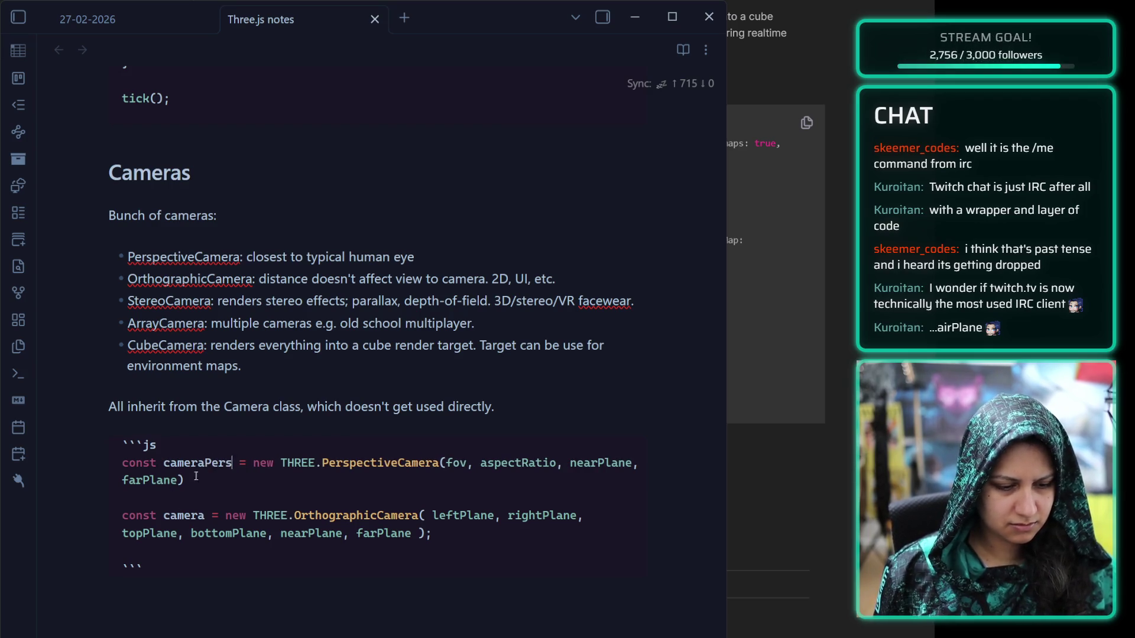
click(205, 515)
text(Orth)
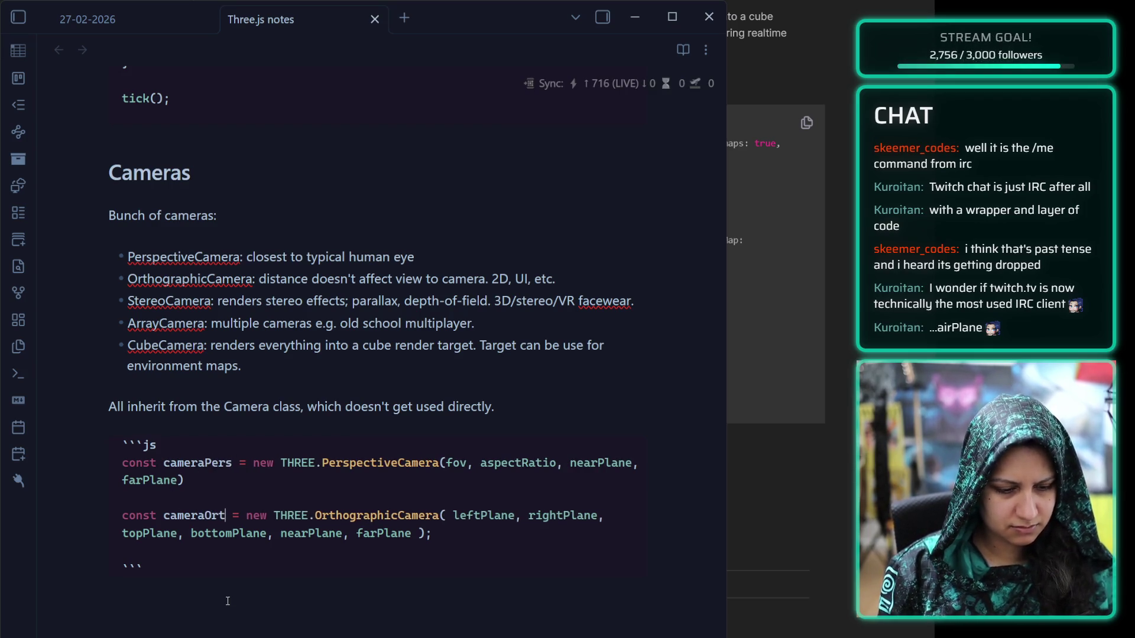
Paste the CubeCamera snippet below cameraOrth and delete its extra js fences
click(470, 535)
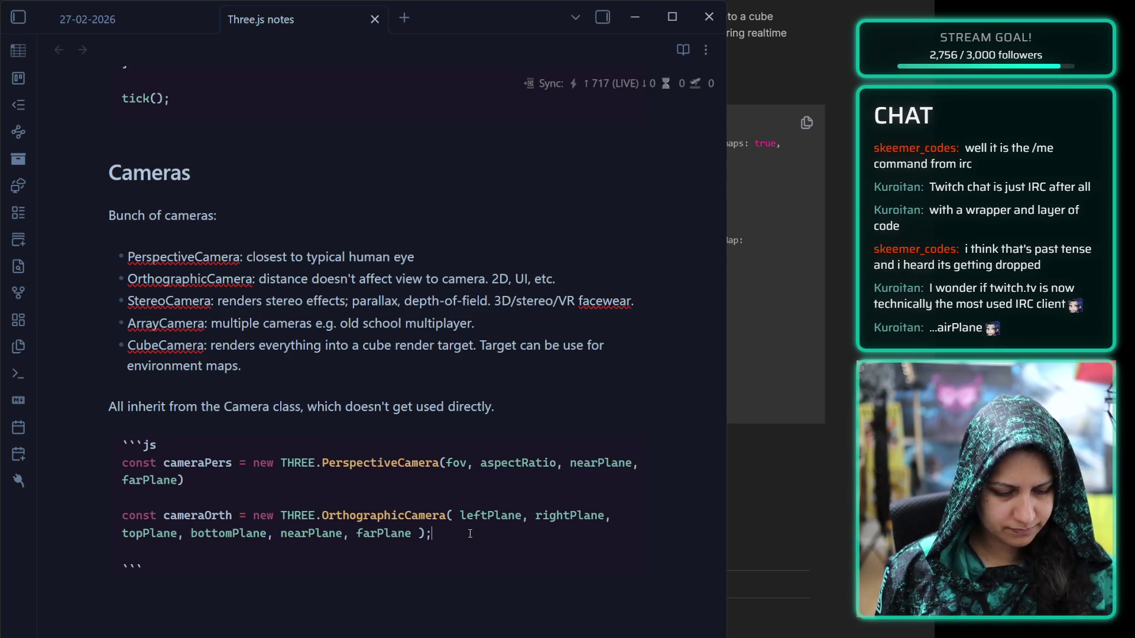
key(Down)
key(Down)
text(```js const cubeCamera = new THREE.CubeCamera( 1, 100000, cubeRenderTarget ); ```)
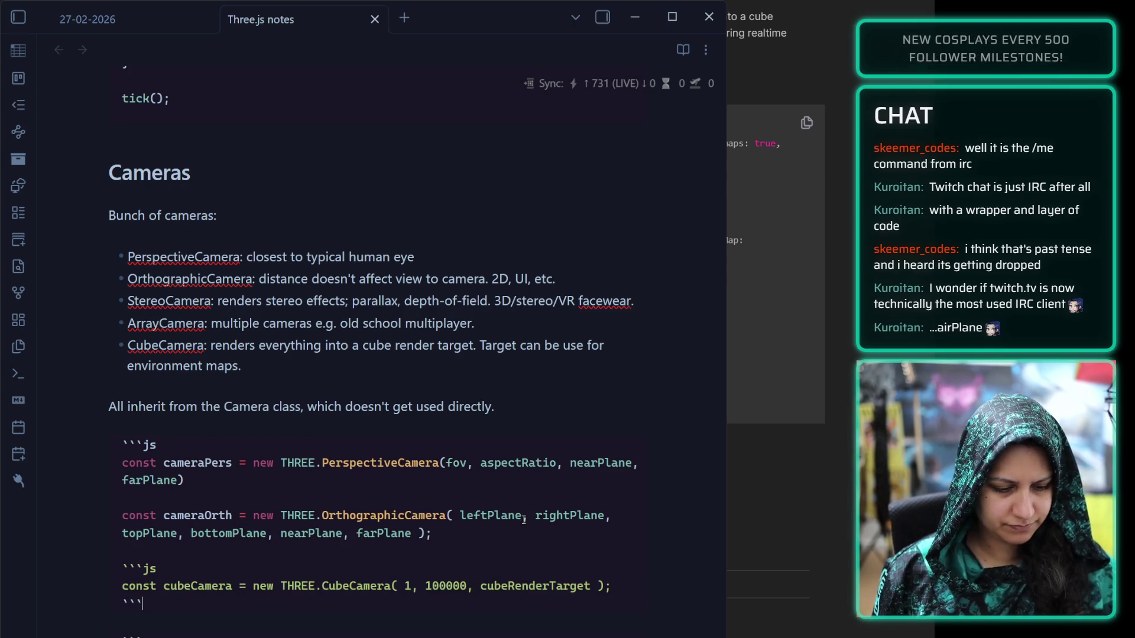
click(162, 575)
key(BackSpace)
key(BackSpace)
key(BackSpace)
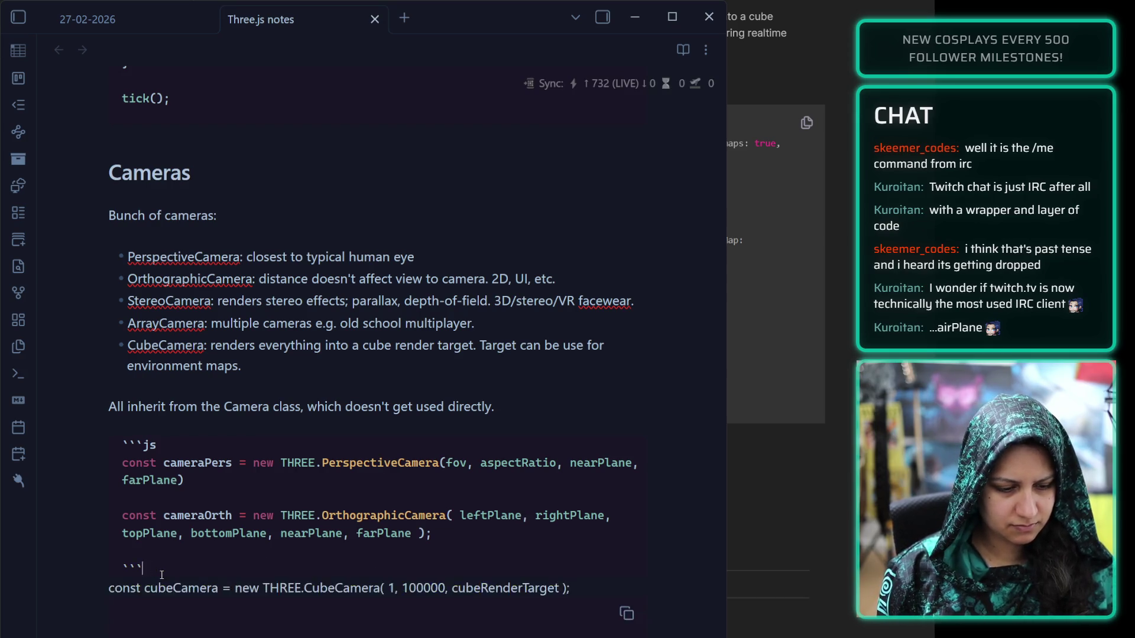
key(BackSpace)
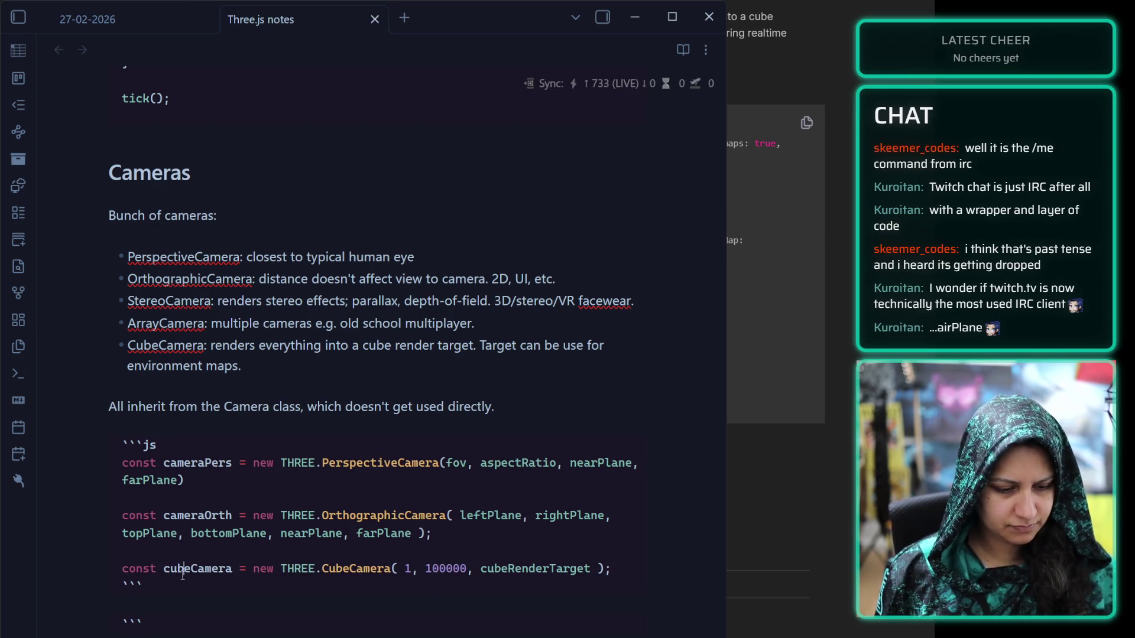
click(162, 582)
key(BackSpace)
key(BackSpace)
key(BackSpace)
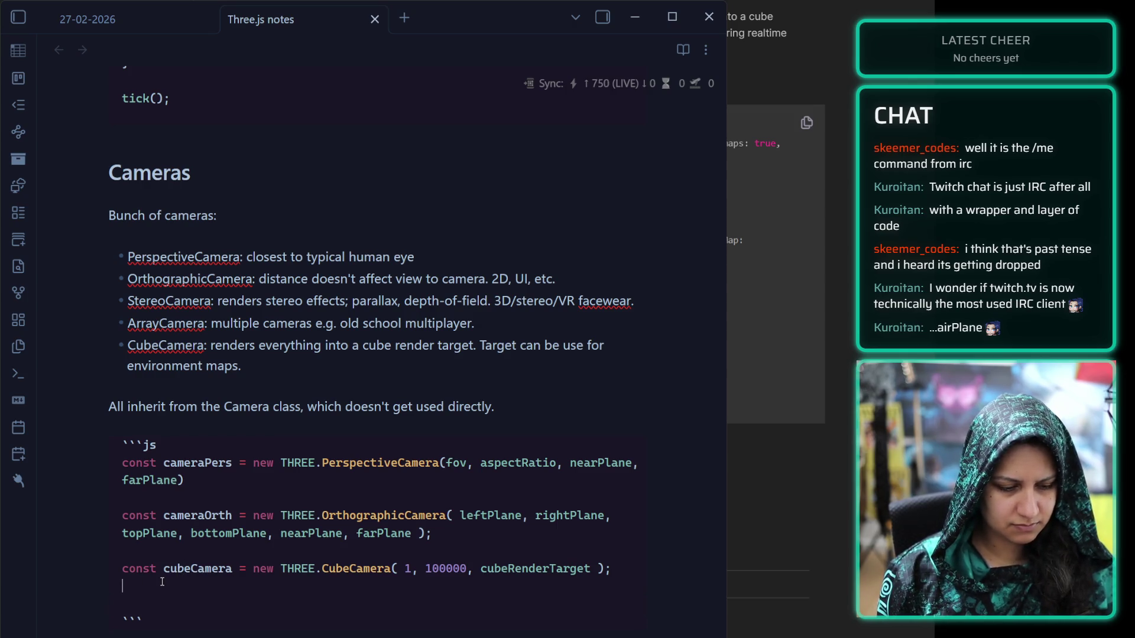
Rename it cameraCube and change its arguments from 1 and 100000 to near and far
double_click(233, 566)
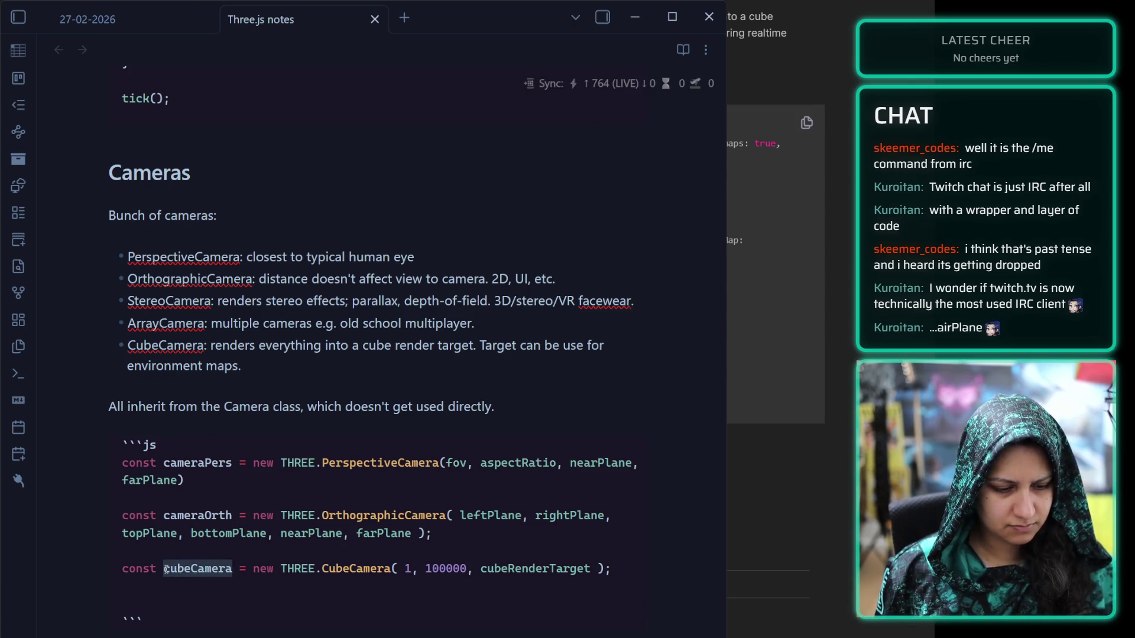
text(cameraCube)
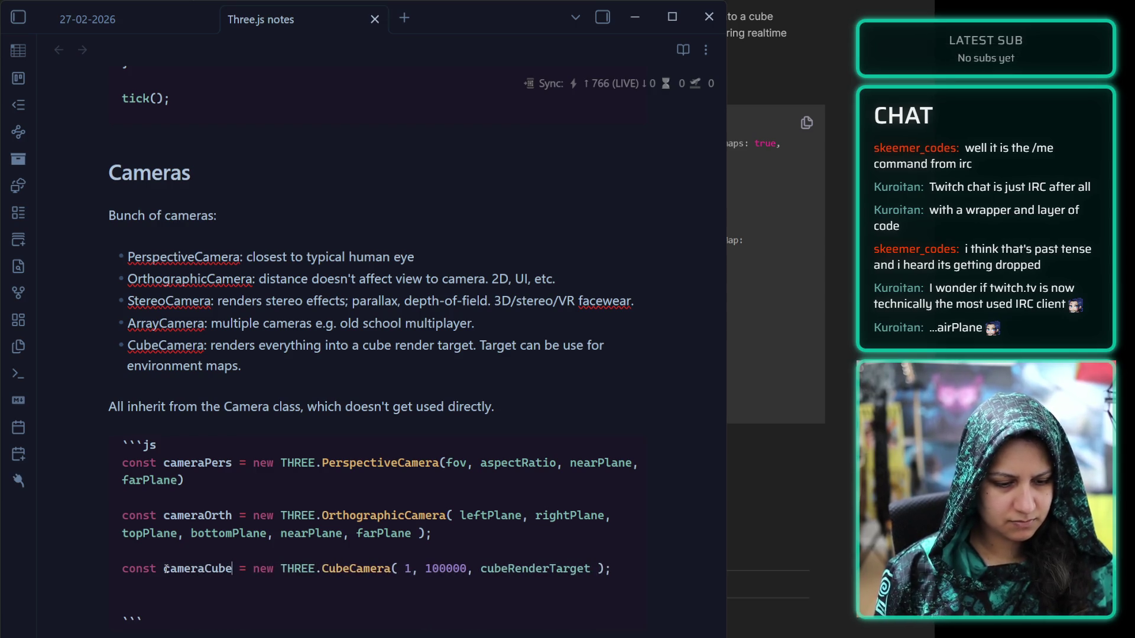
click(405, 568)
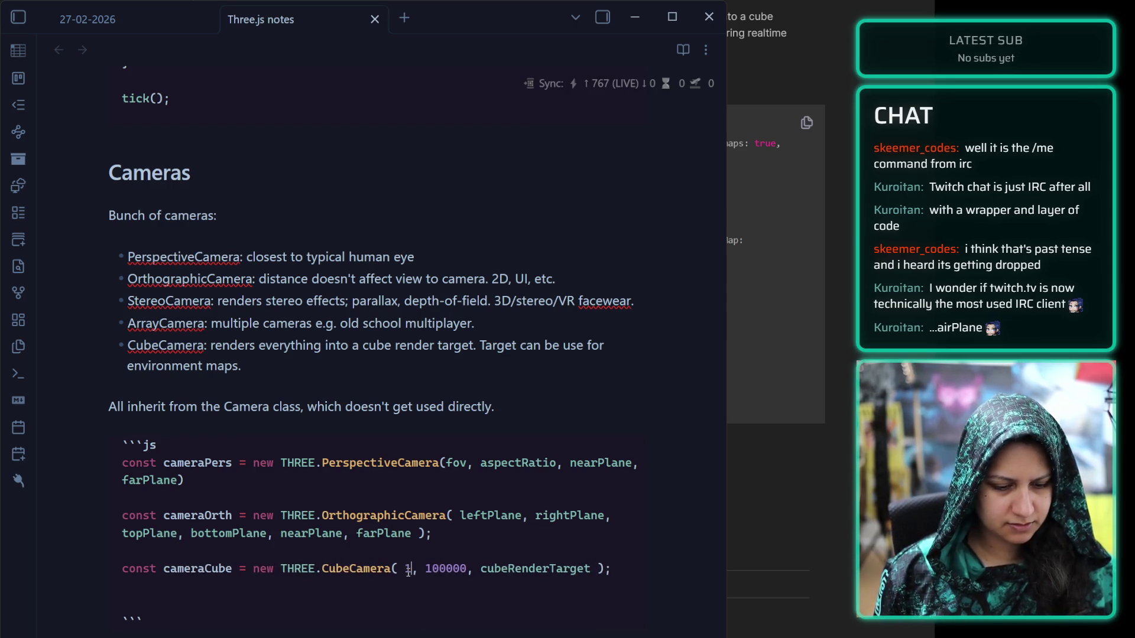
key(Delete)
text(near)
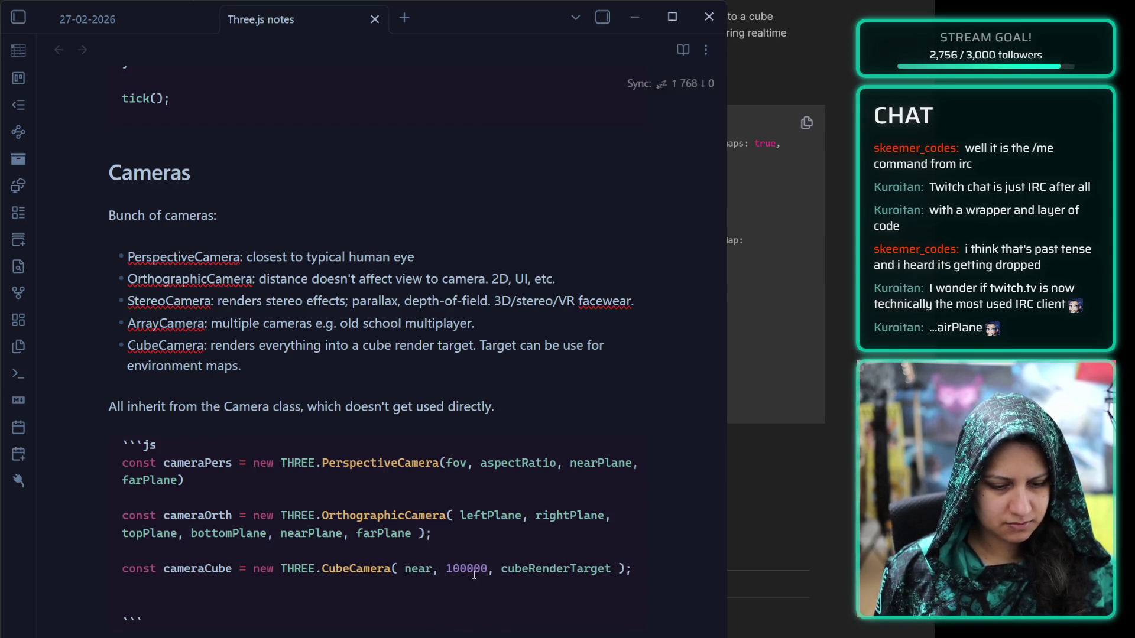
double_click(477, 565)
text(far)
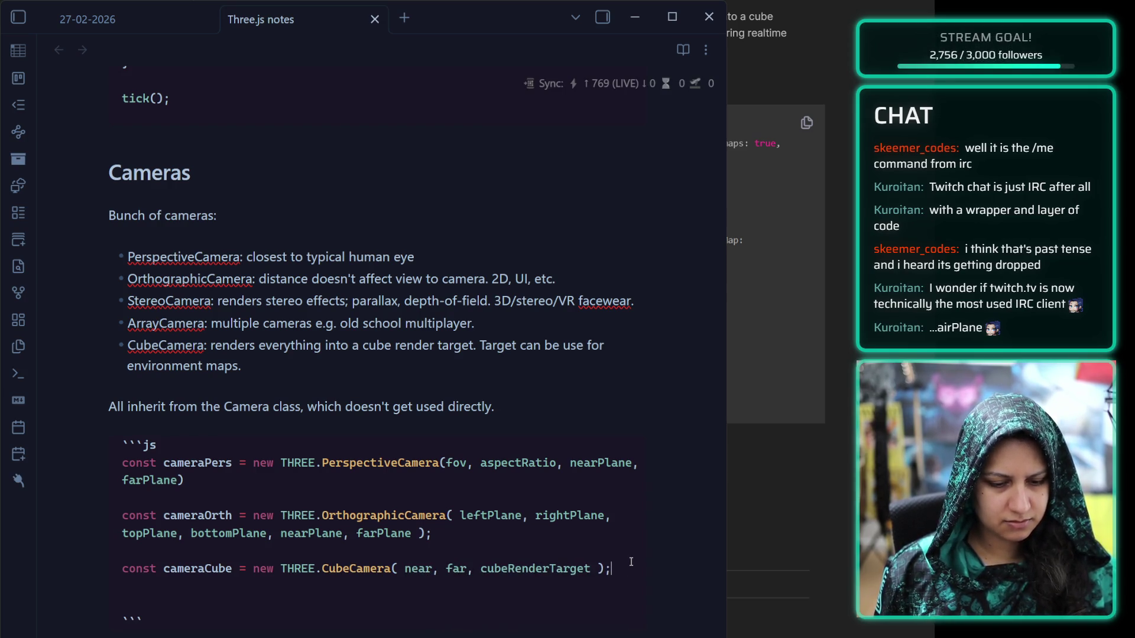
Insert a blank line between the cameraOrth and cameraCube lines
key(Down)
key(Down)
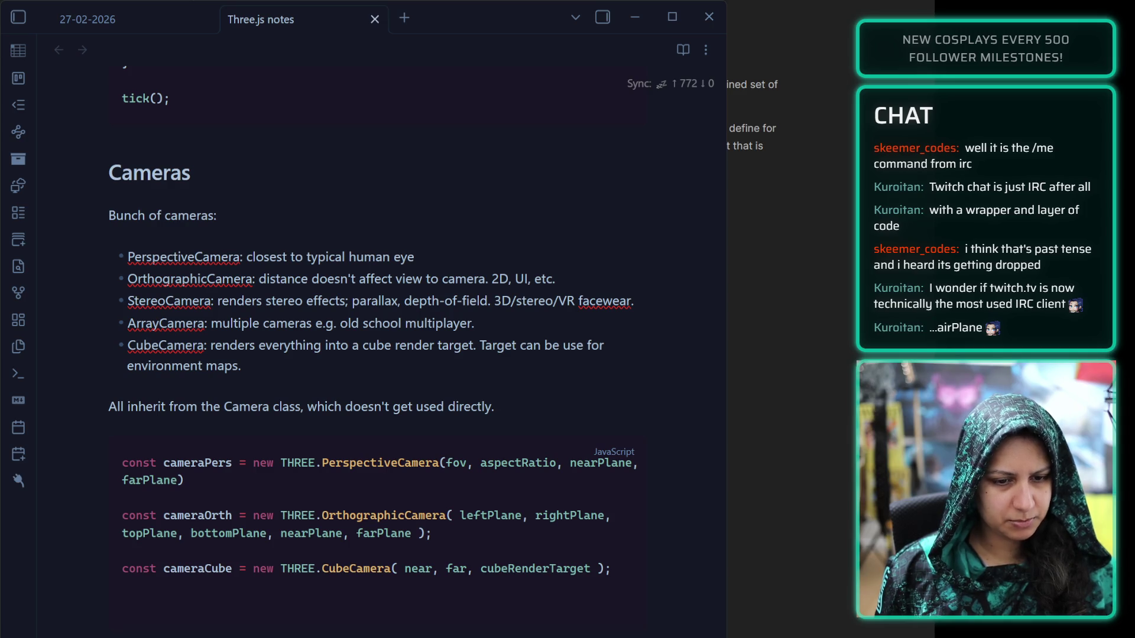
click(612, 568)
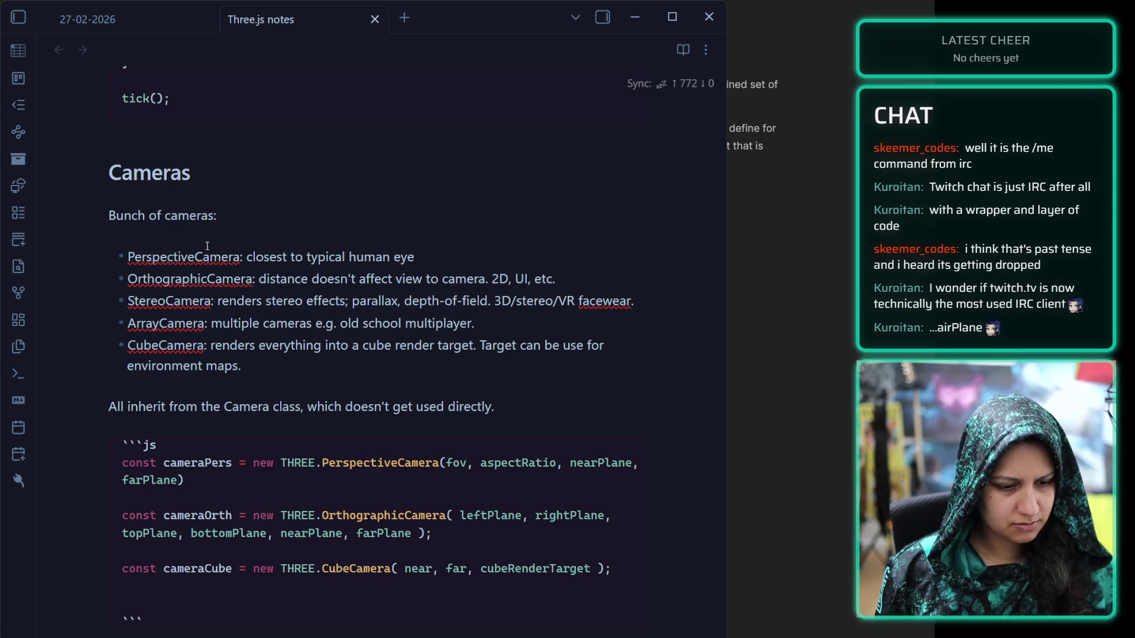
click(450, 545)
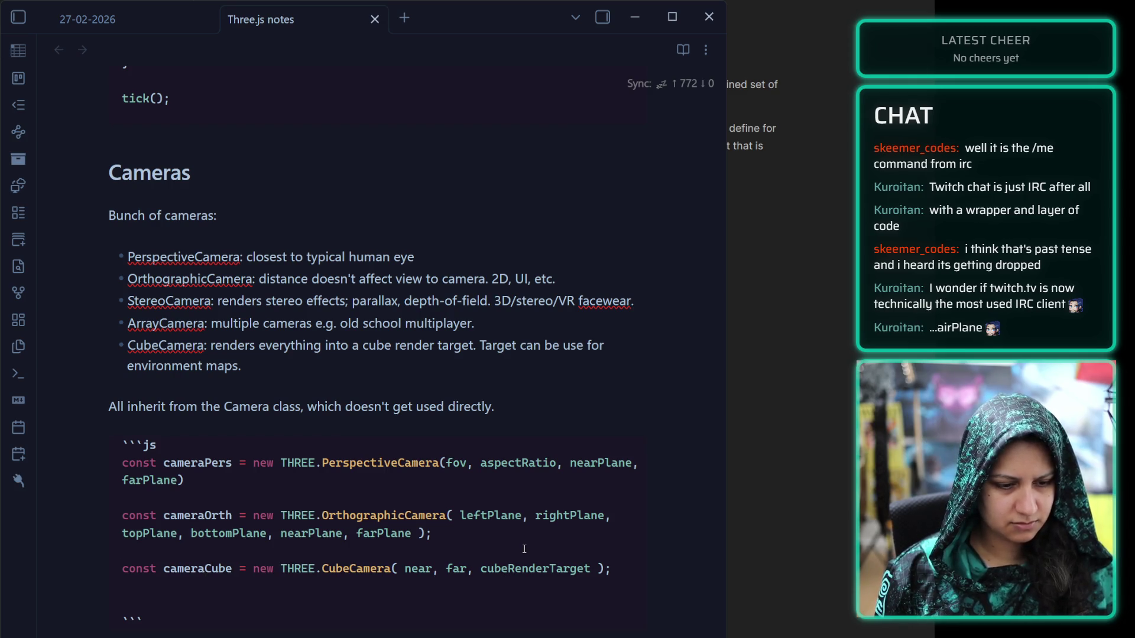
key(Return)
key(Return)
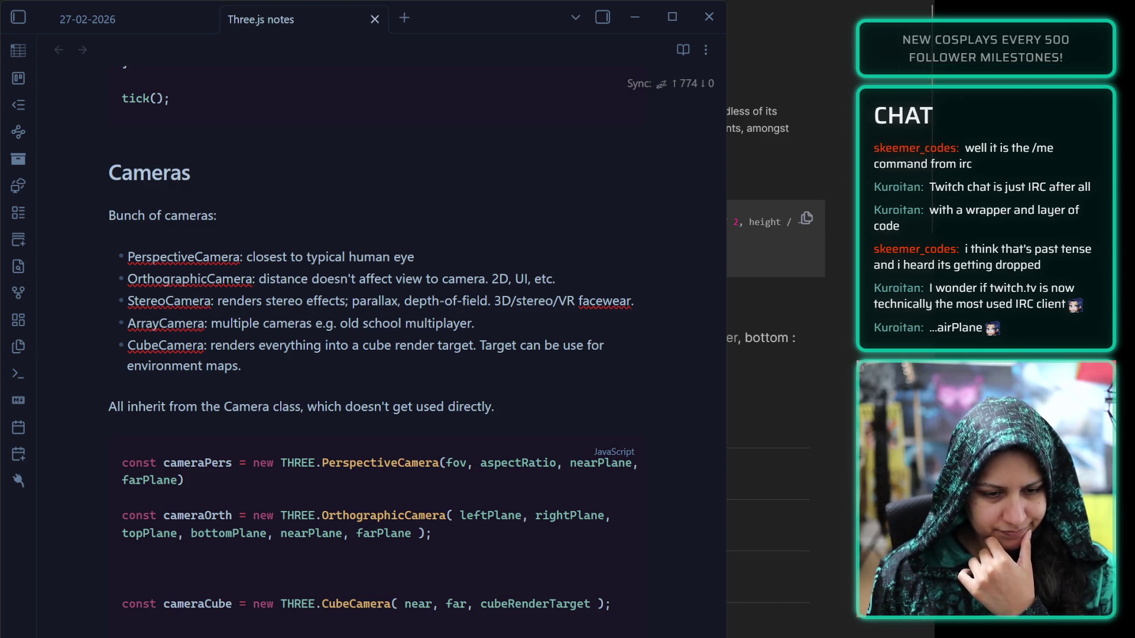
Write const cameraStereo = new THREE.StereoCamera(); above cameraCube, checking the three.js docs
click(254, 568)
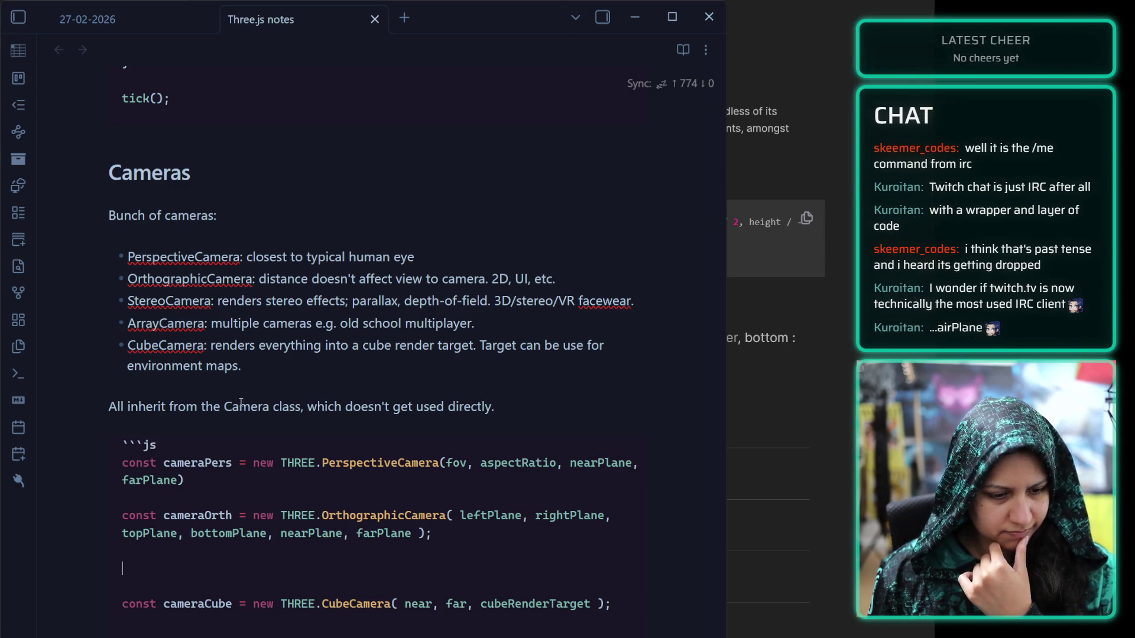
text(const c)
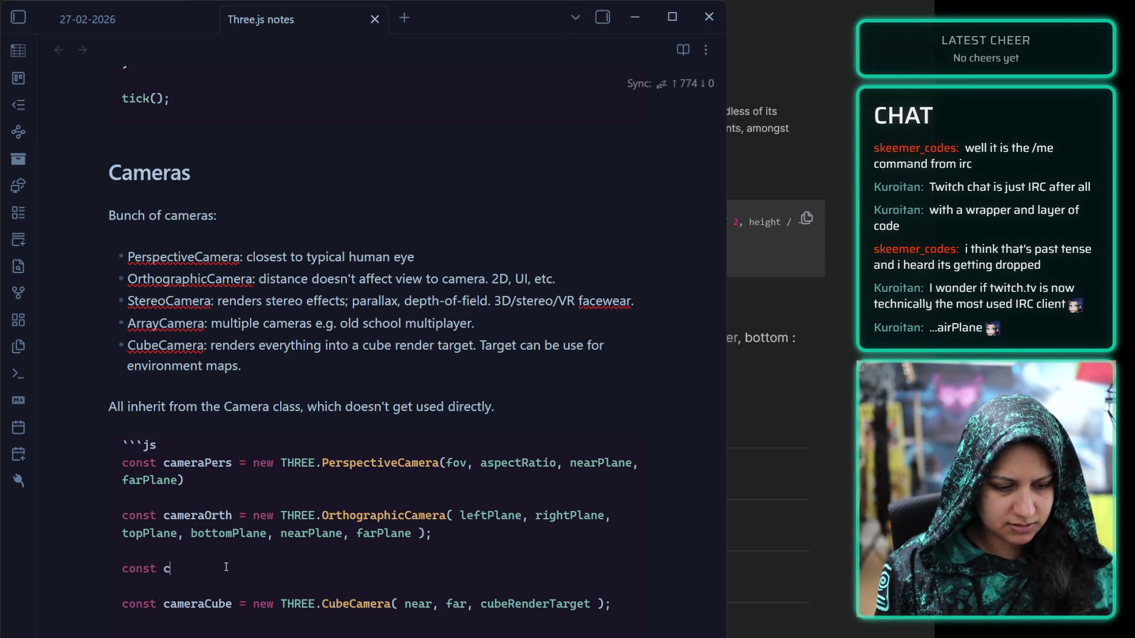
text(ameraSter)
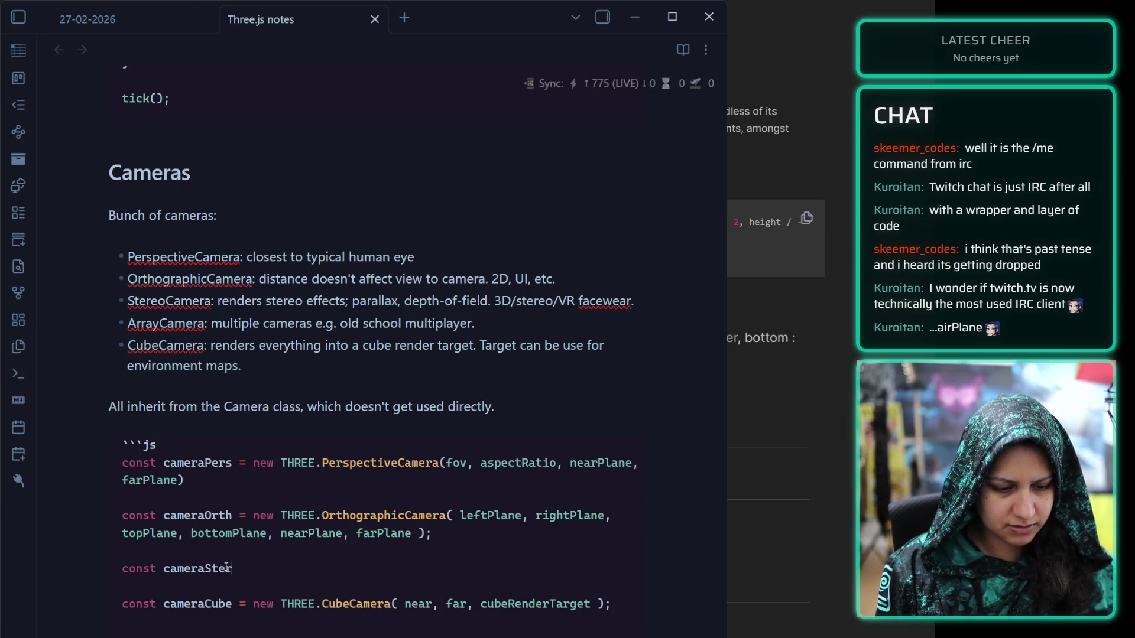
text(eo)
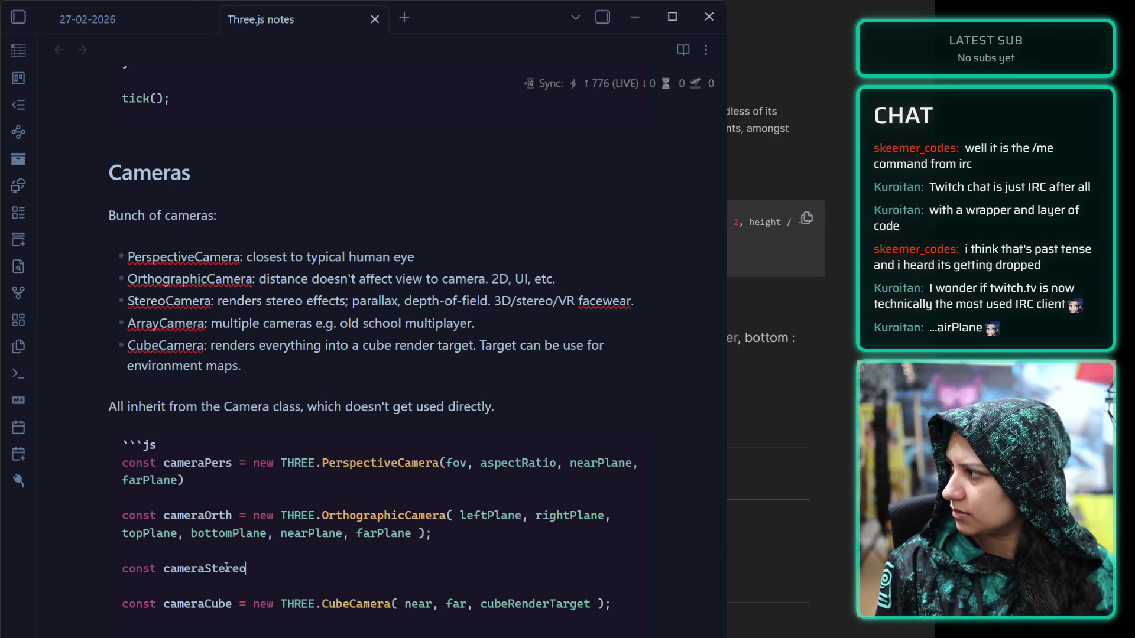
text( = new )
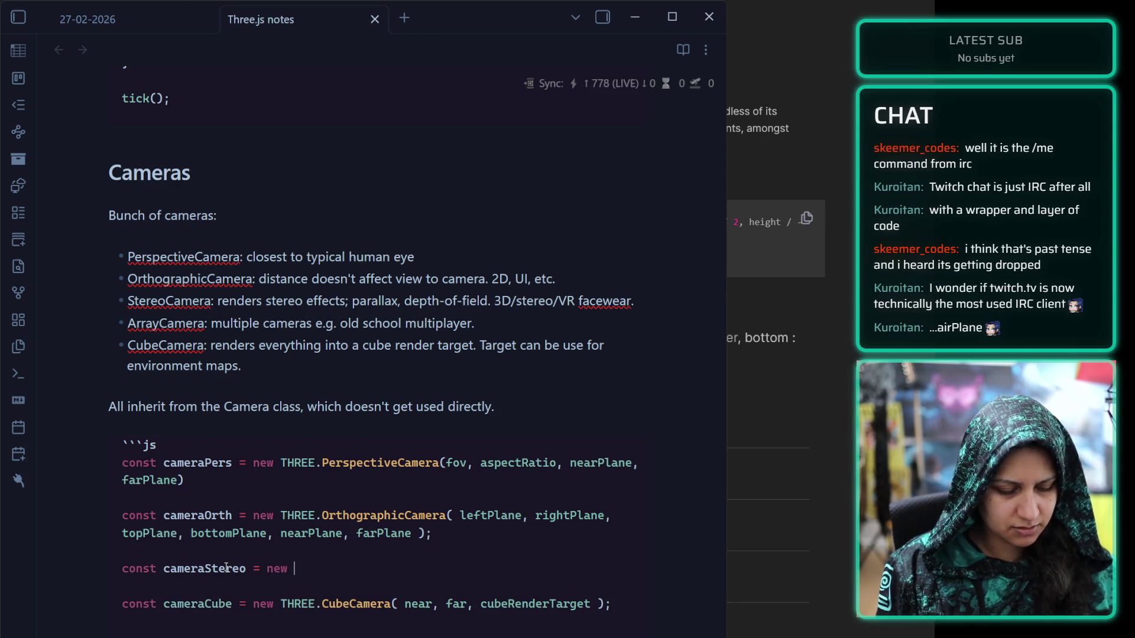
text(THREE.)
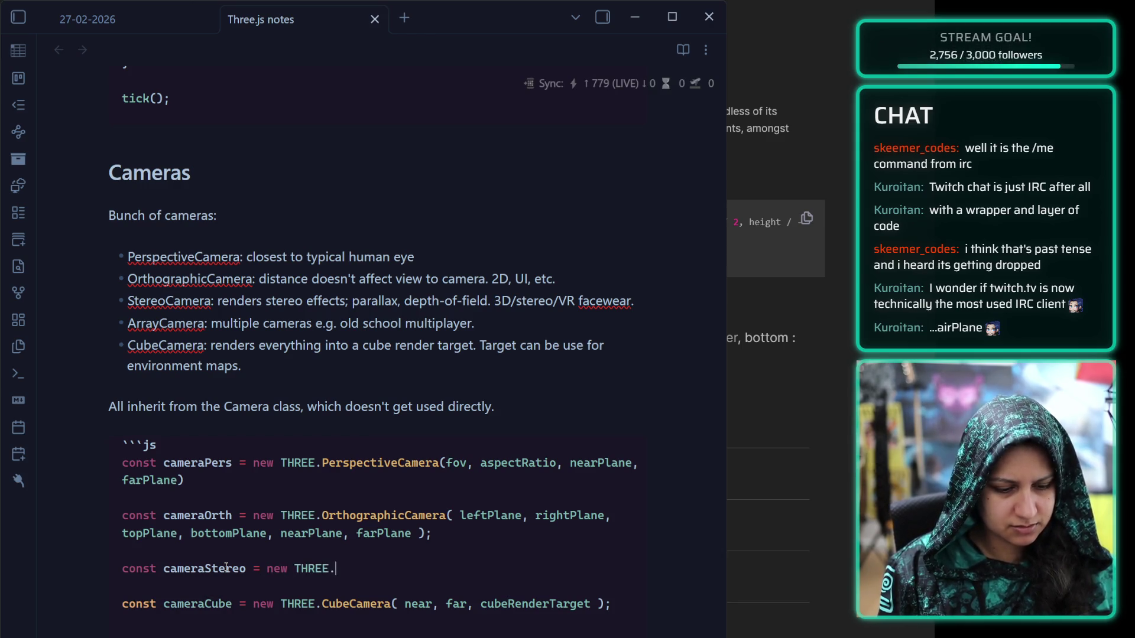
text(Stereo)
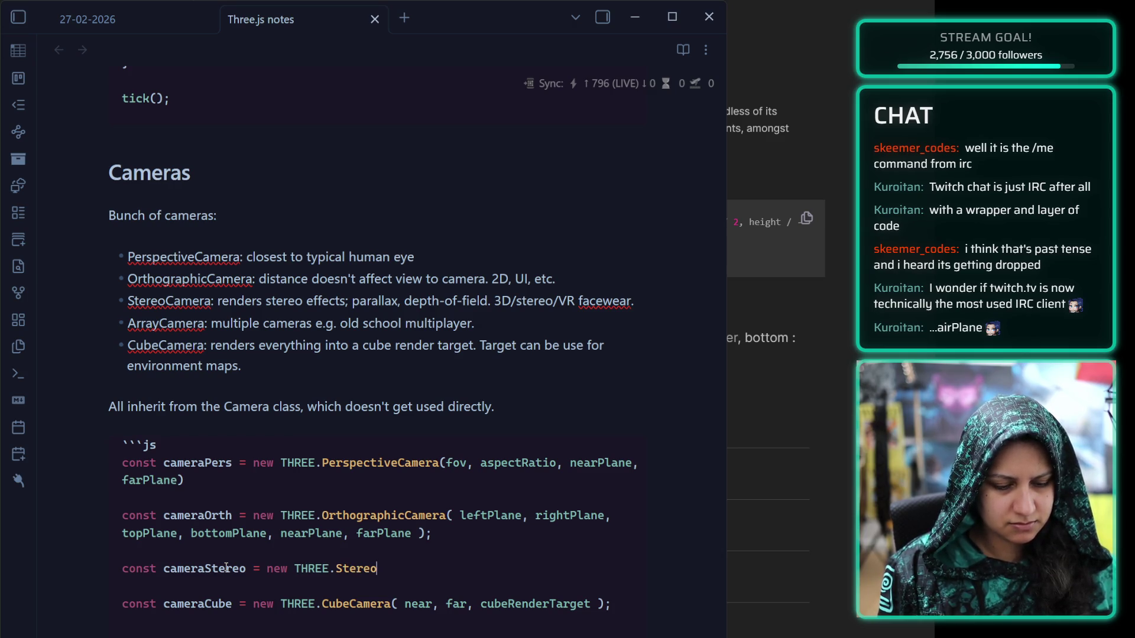
key(alt+Tab)
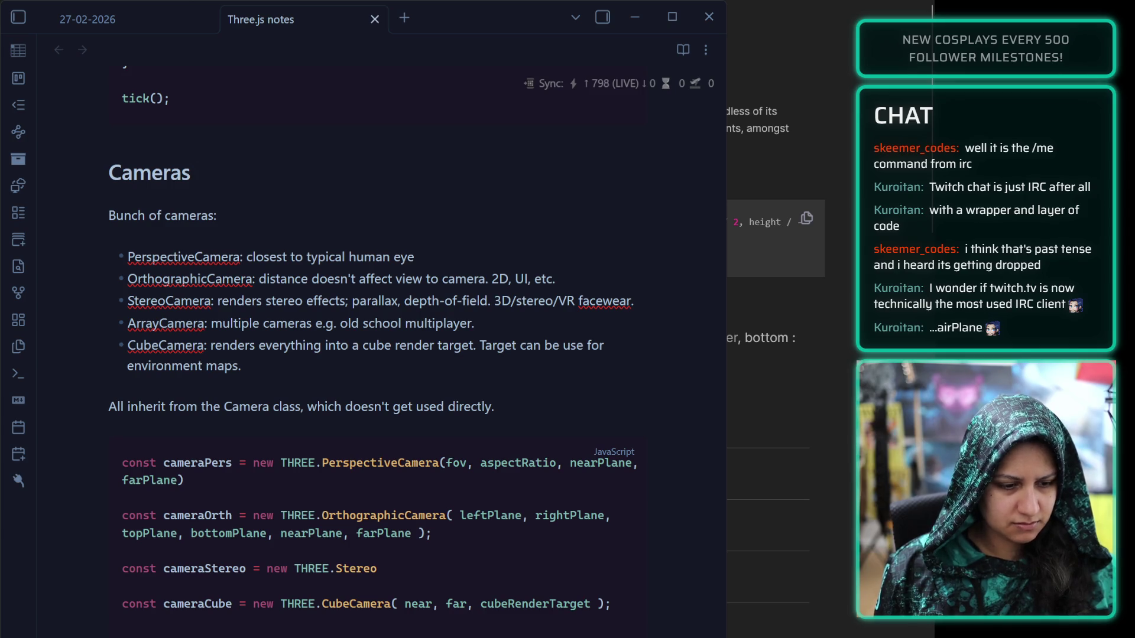
scroll(768, 354, down, 5)
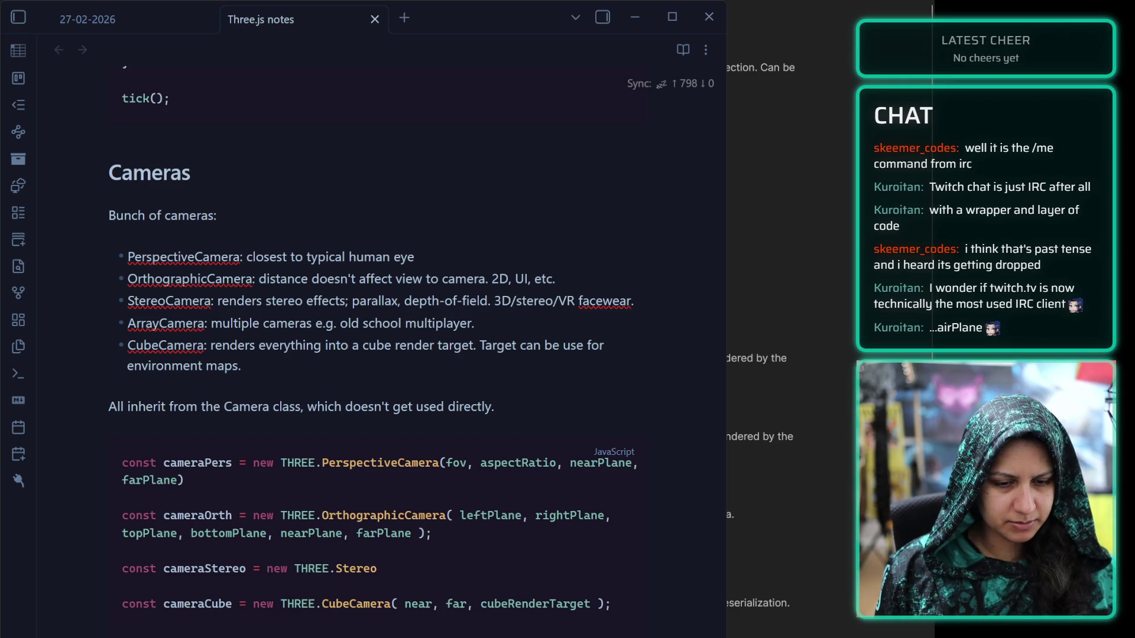
key(alt+Tab)
text(Camera())
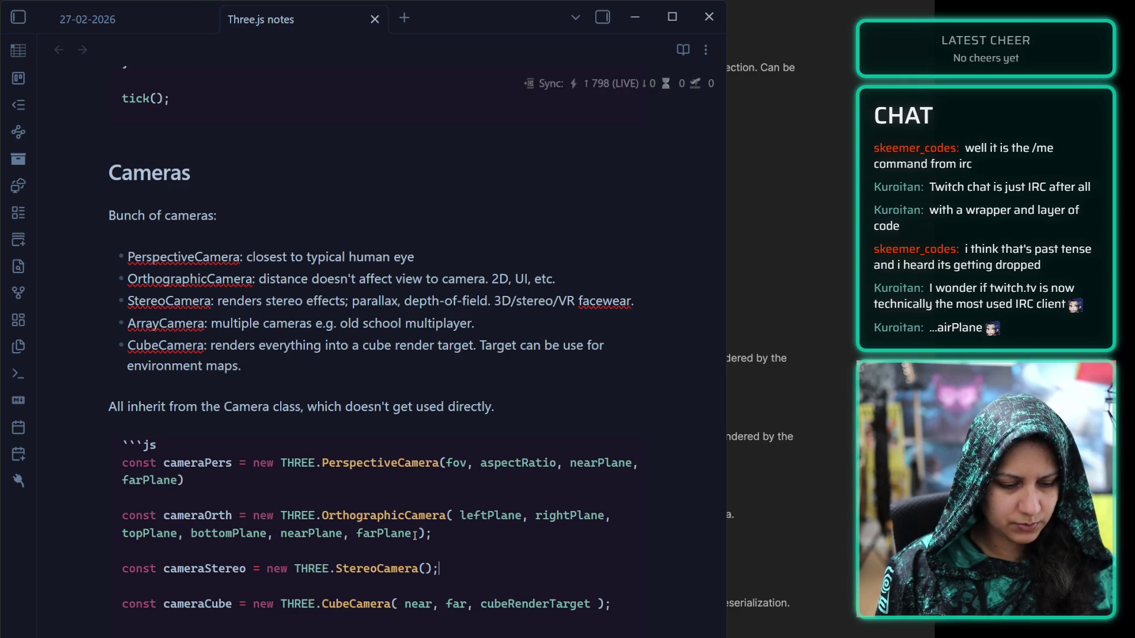
text(;)
Write const cameraArray = new THREE.ArrayCamera(arrayOfPersepctiveCameras); below the cameraStereo line
key(Return)
key(Return)
text(const came)
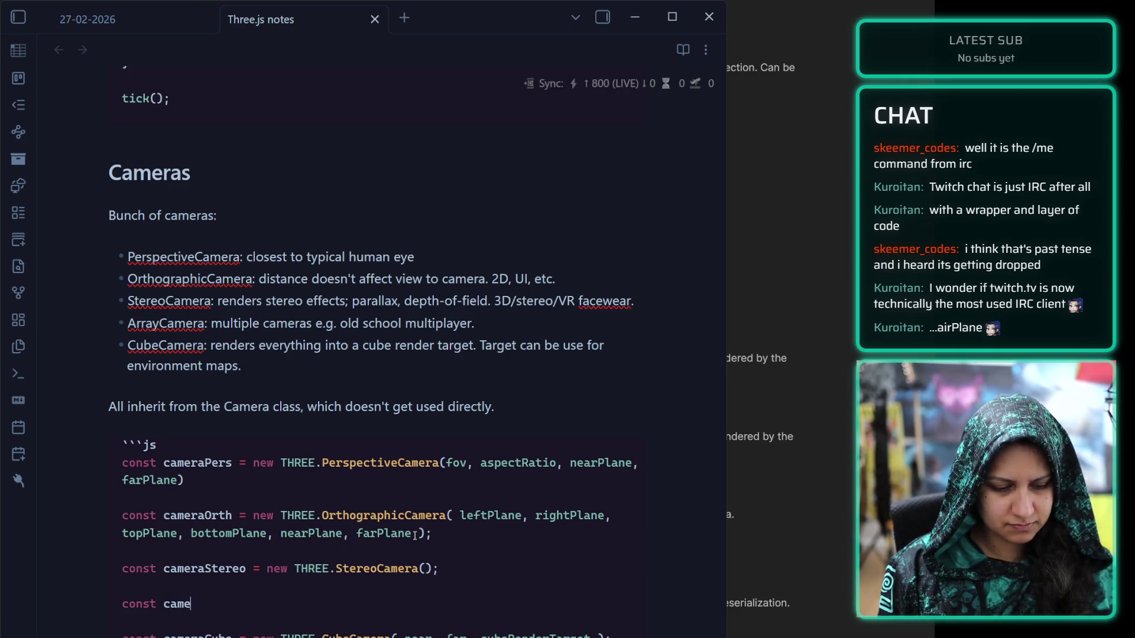
text(raArra)
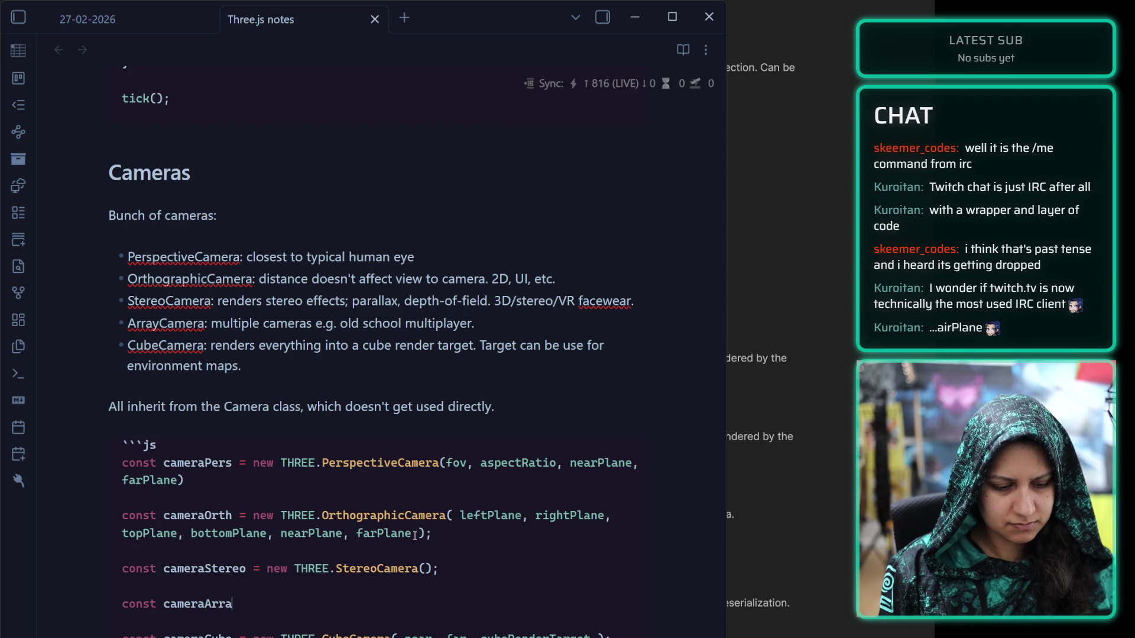
text(y = new THREE)
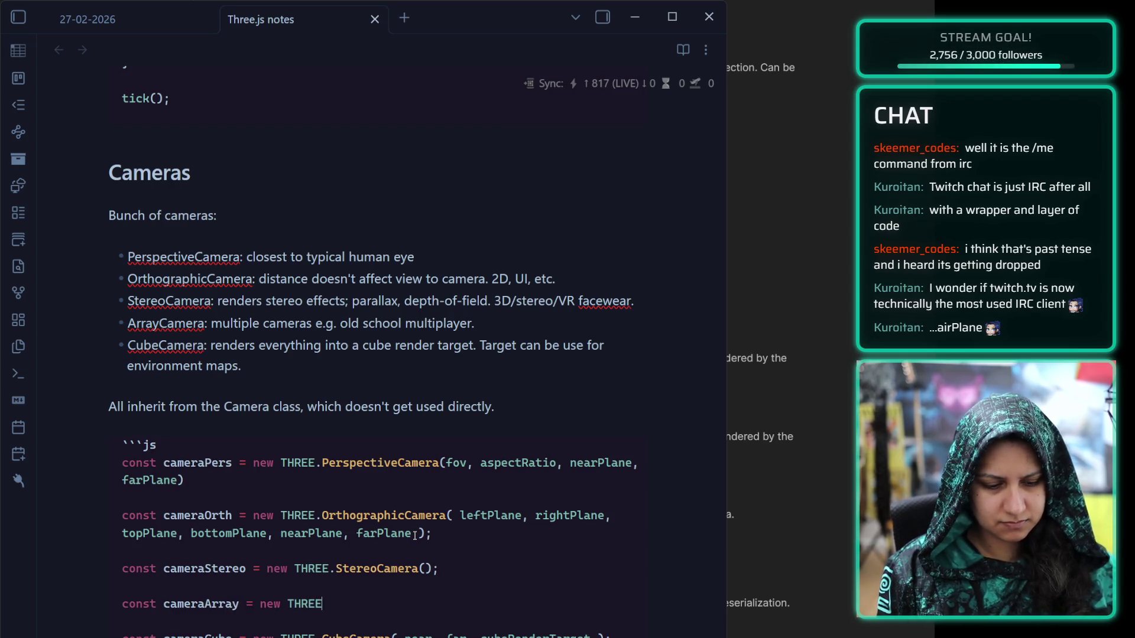
text(.ArrayCamera())
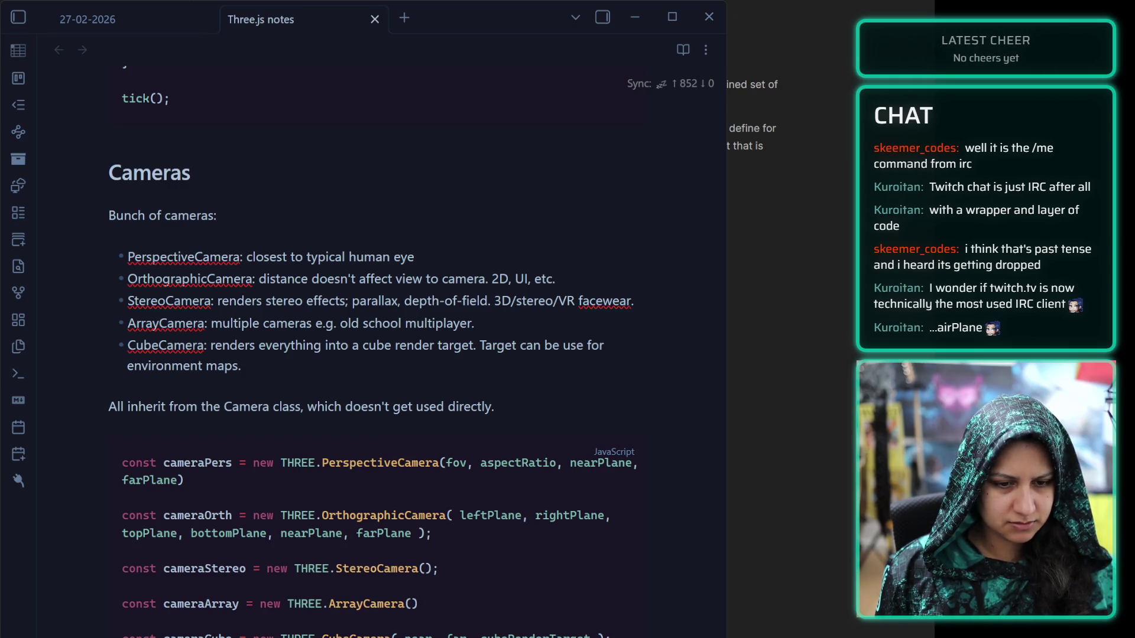
key(alt+Tab)
click(408, 603)
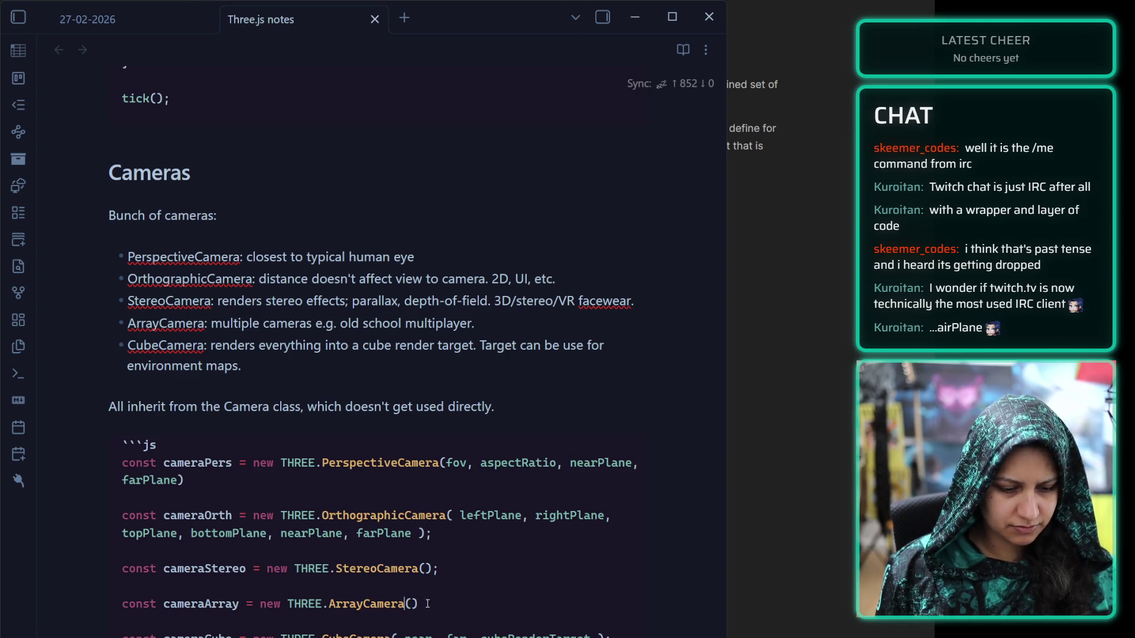
key(Right)
text(array)
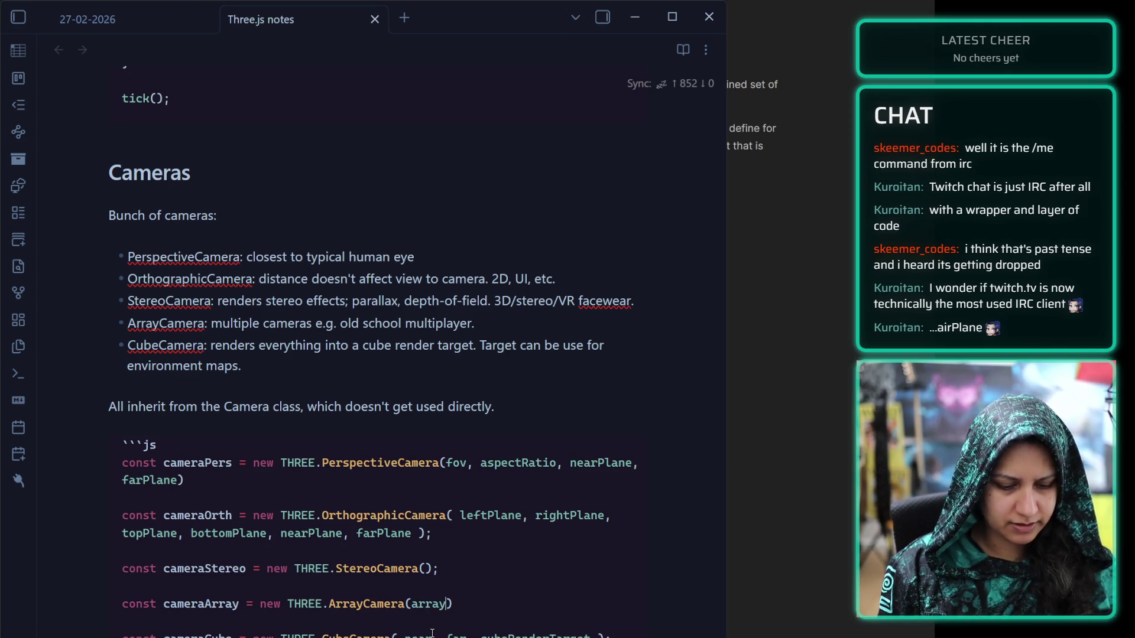
text(of)
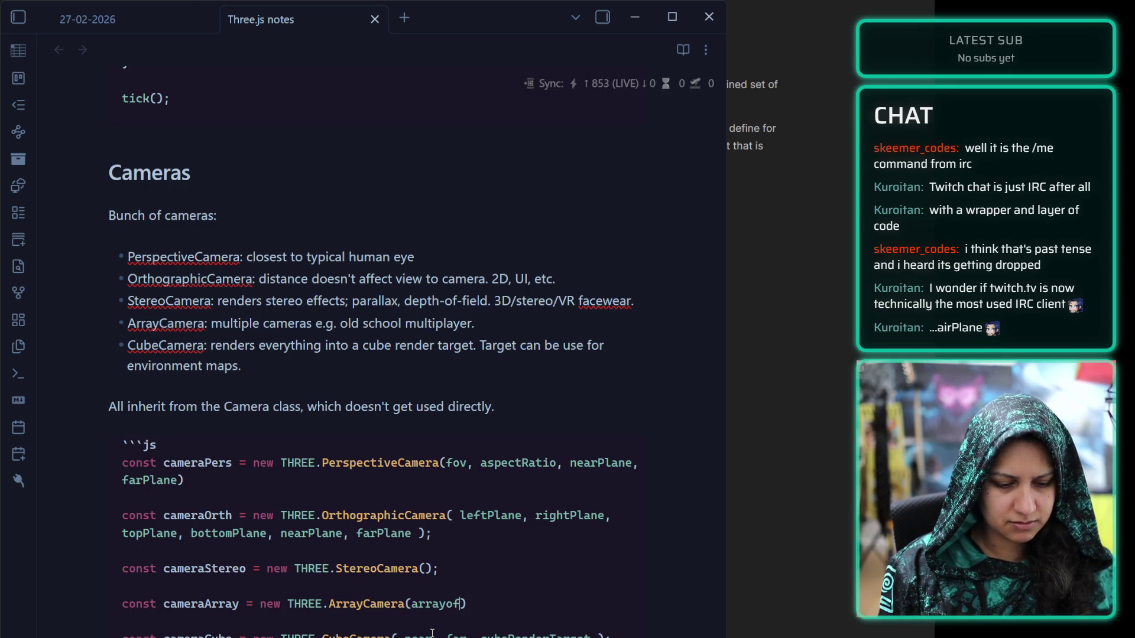
key(BackSpace)
key(BackSpace)
text(OfP)
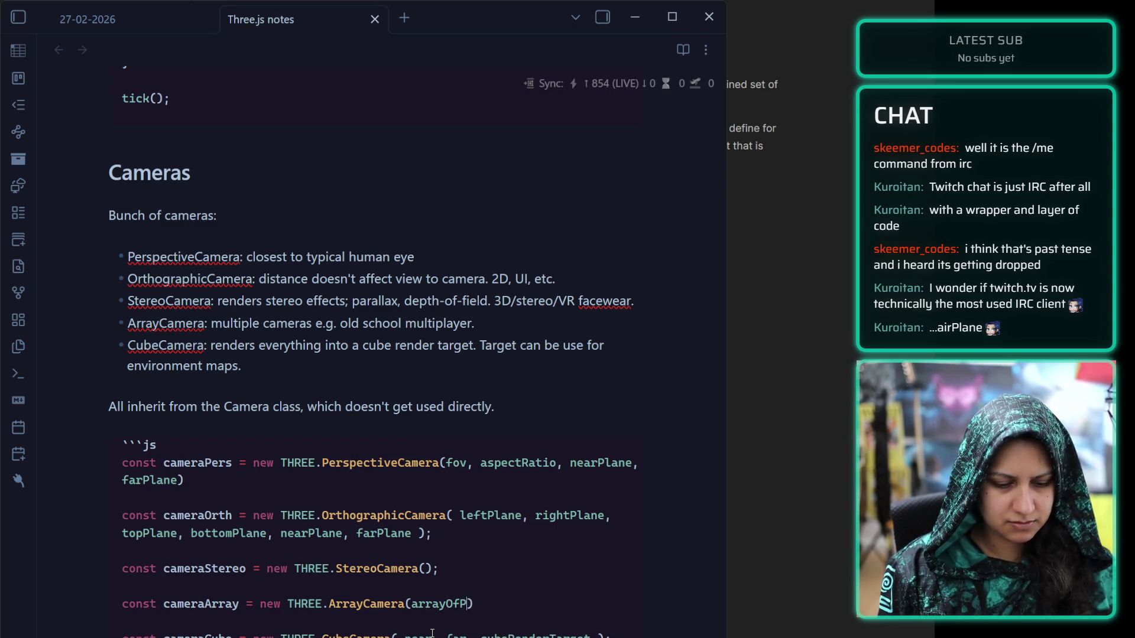
text(ersepctiveCamer)
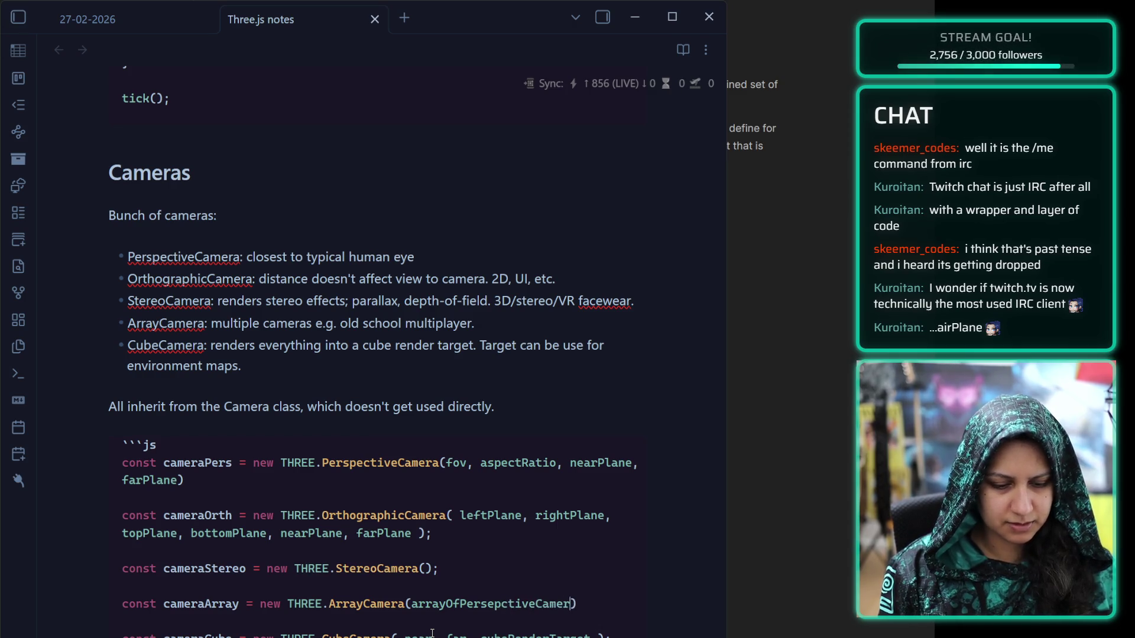
text(as)
key(End)
text(;)
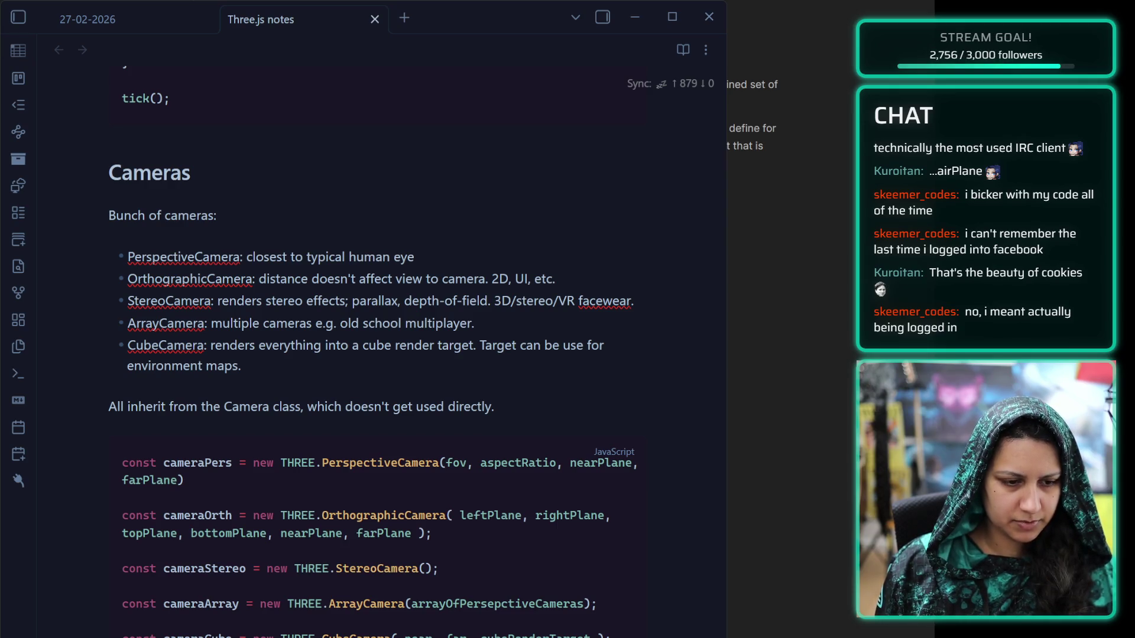
Delete the blank line between the cameraCube line and the closing fence of the Cameras code block
click(597, 603)
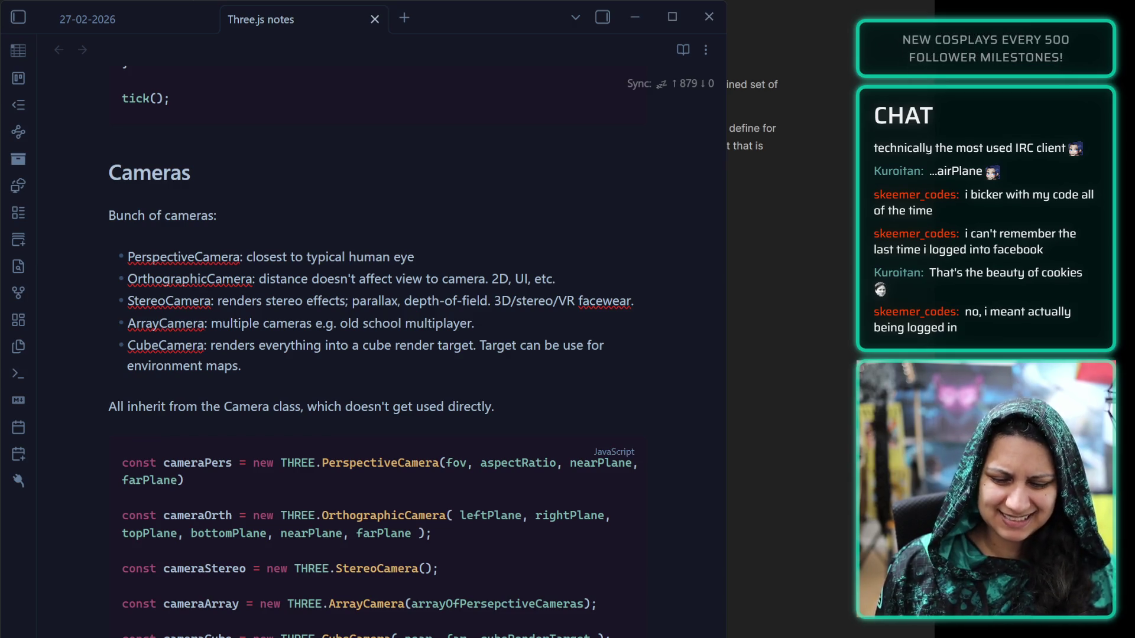
scroll(170, 479, down, 5)
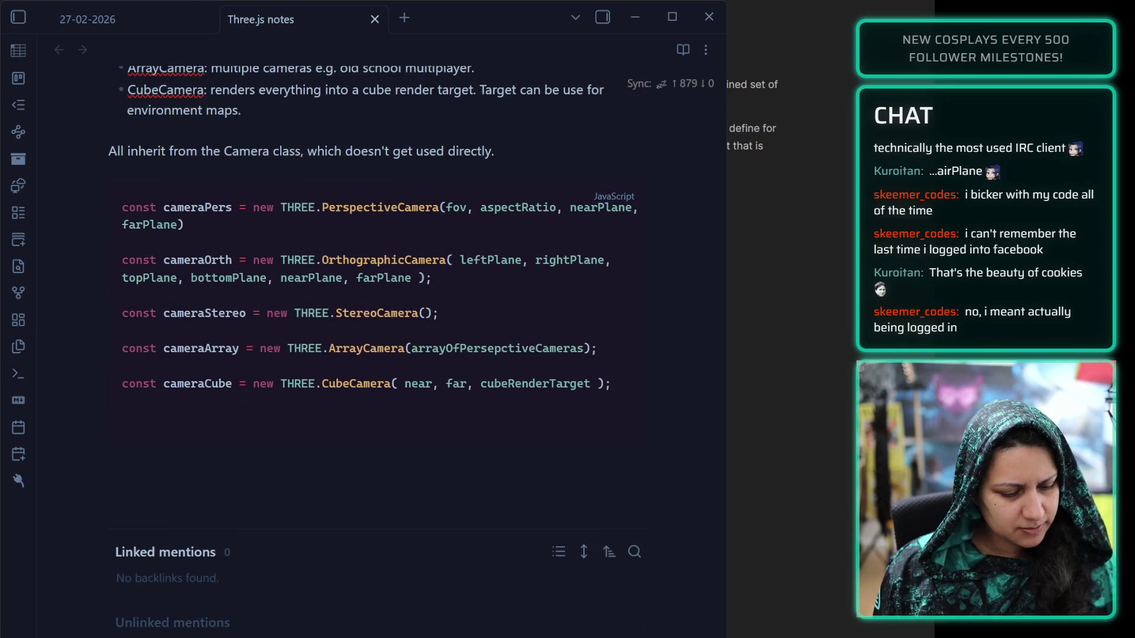
click(169, 478)
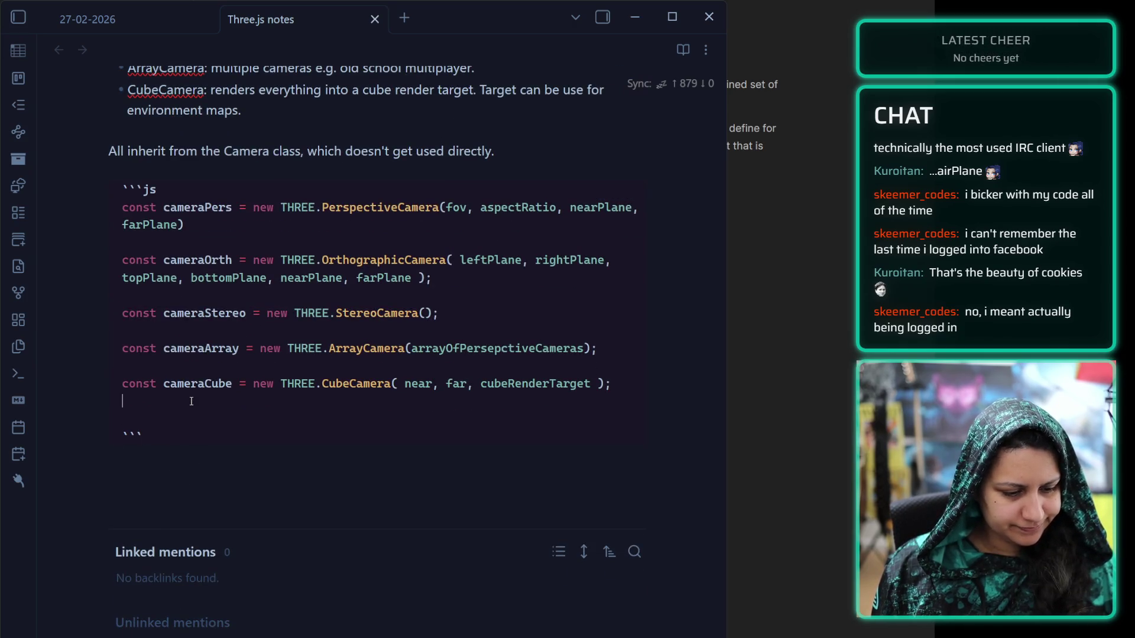
key(BackSpace)
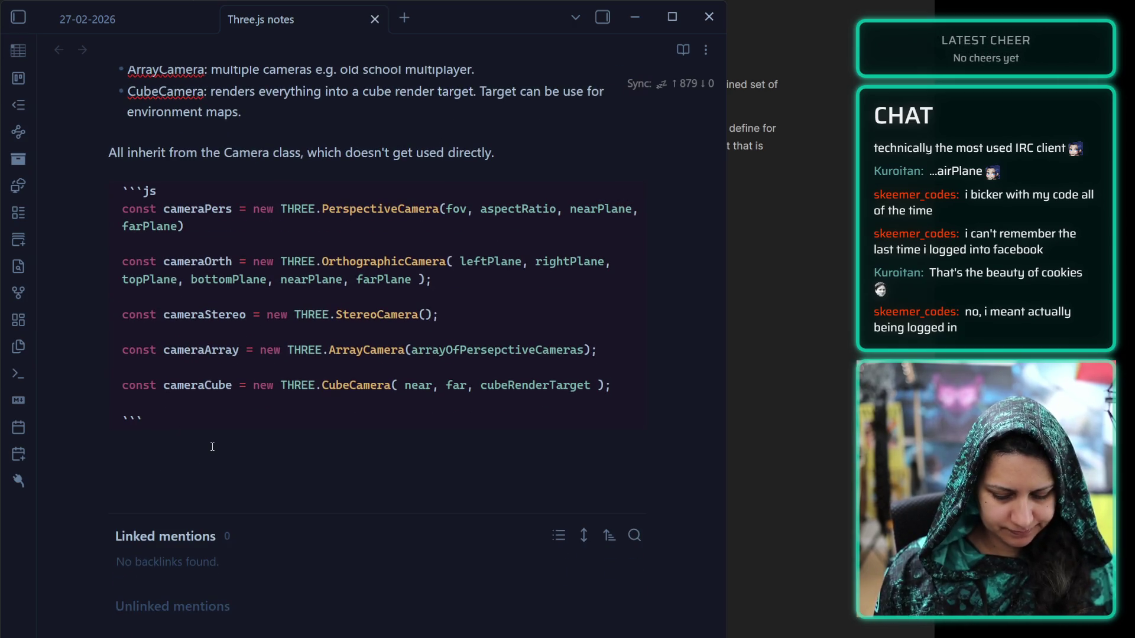
click(213, 447)
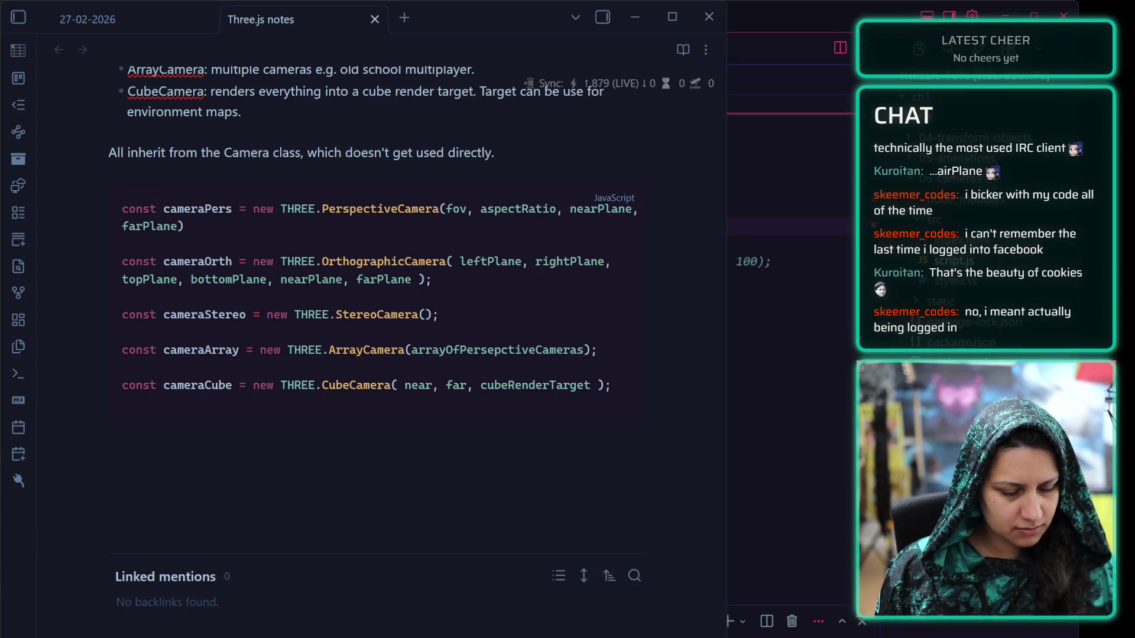
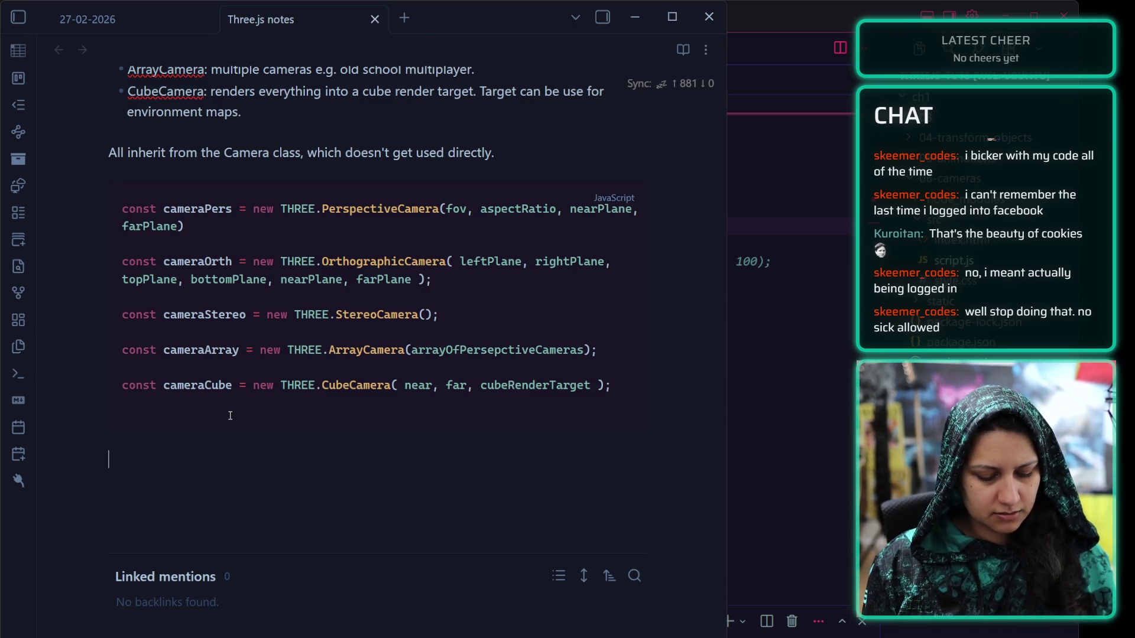
Add the heading '### Controlling the camera with a mouse'
text(#)
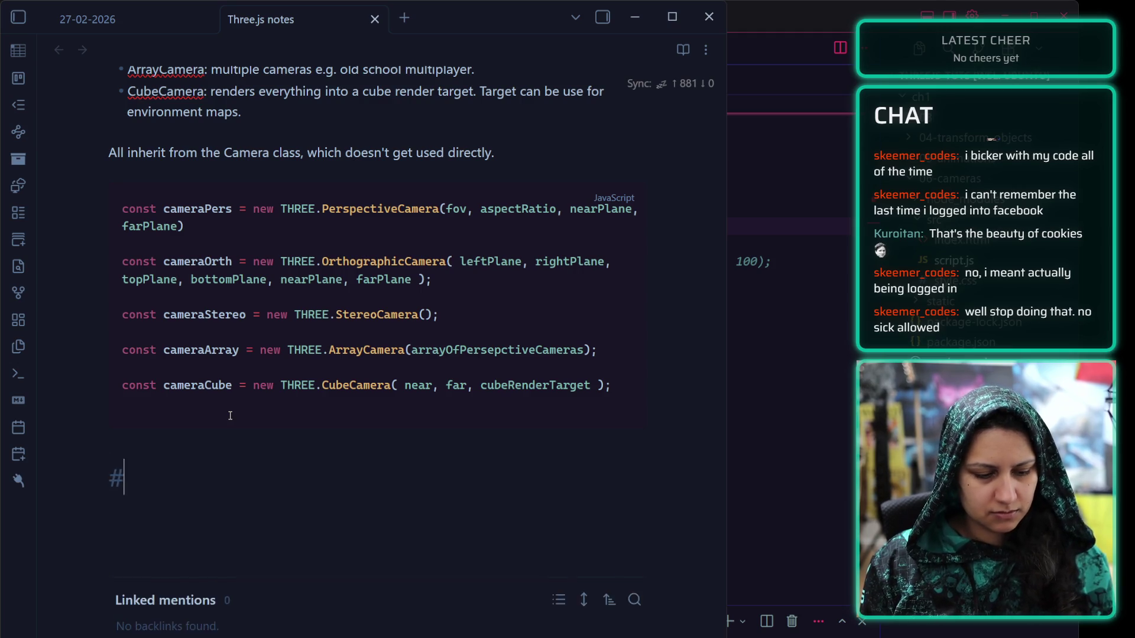
text(## Controllig th)
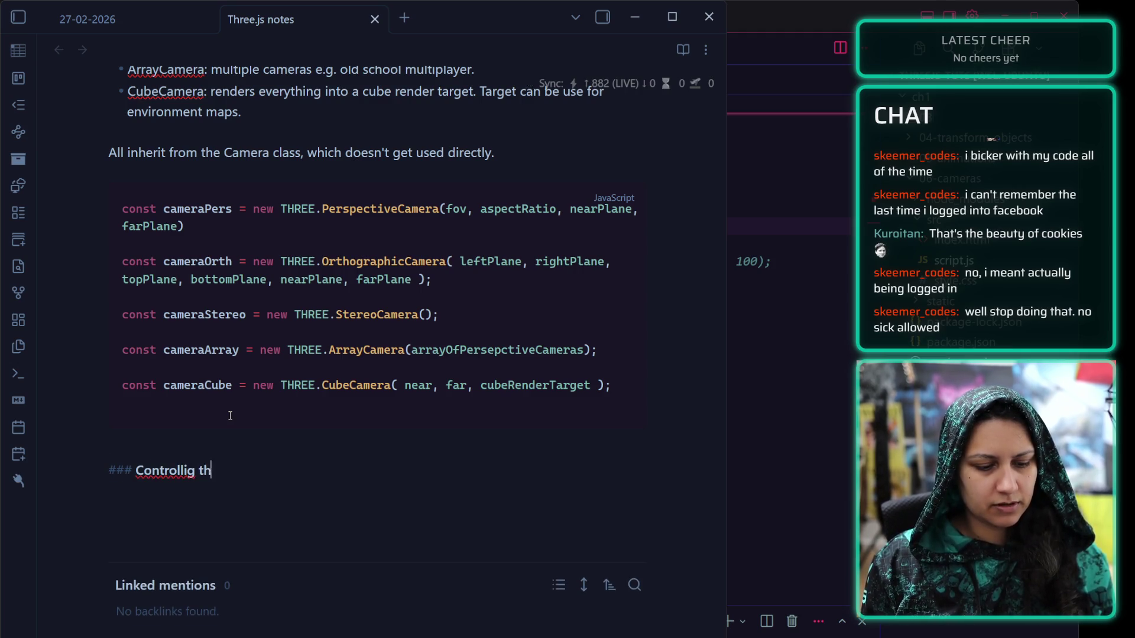
key(BackSpace)
key(BackSpace)
key(BackSpace)
text(ng th)
key(BackSpace)
key(BackSpace)
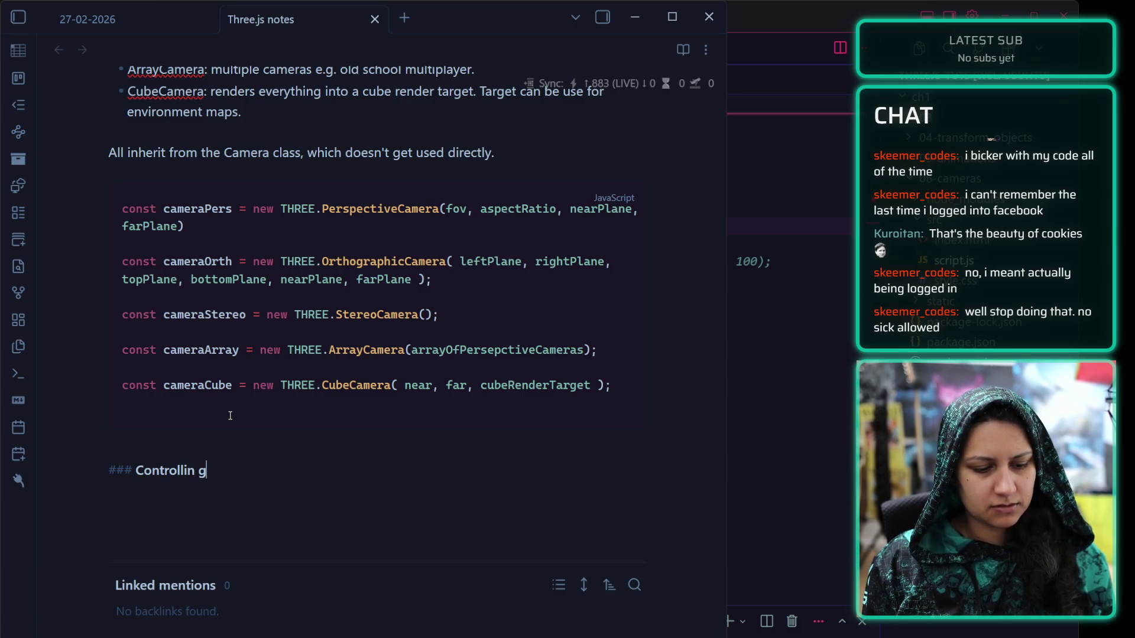
text(the camera with a )
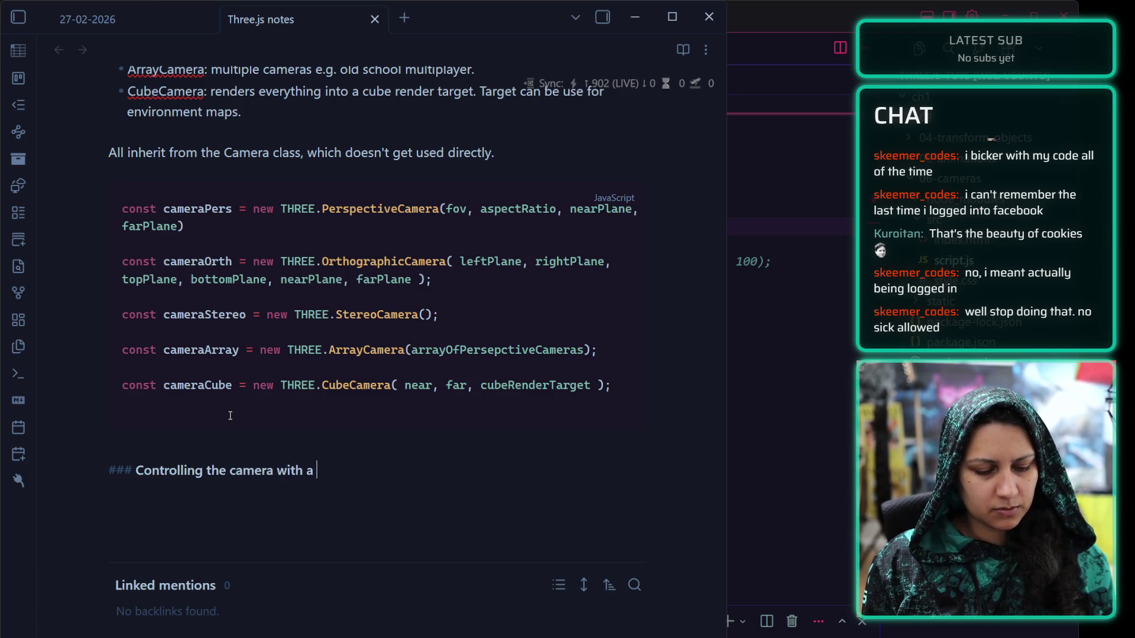
text(mouse)
key(Return)
key(Return)
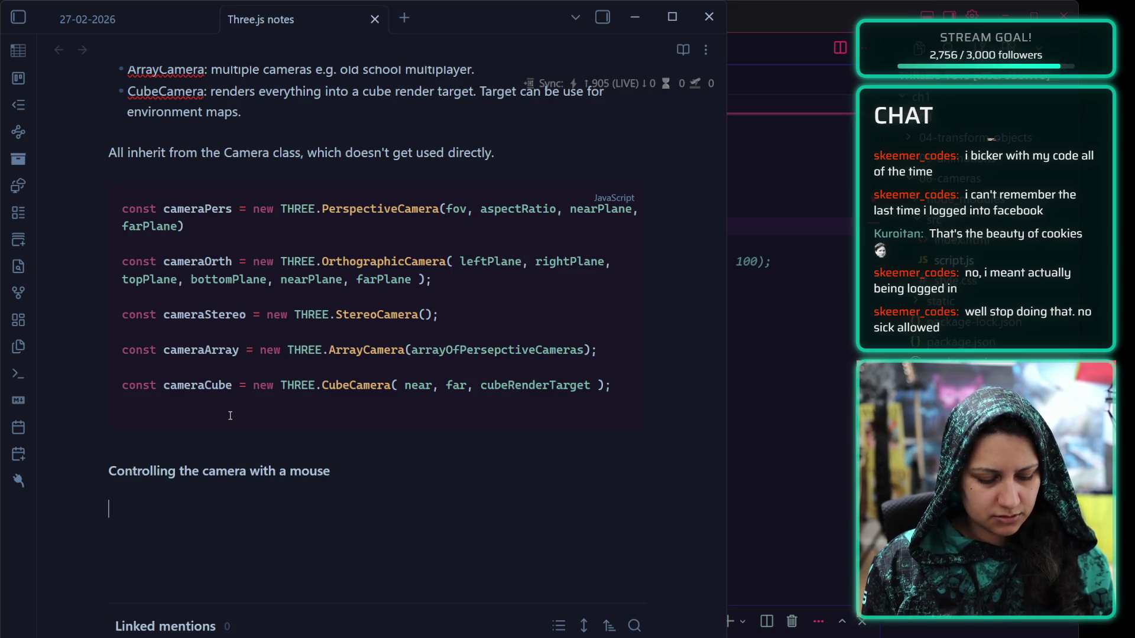
Create a ```js code block and paste in the cursor object and mousemove listener code
text(```js)
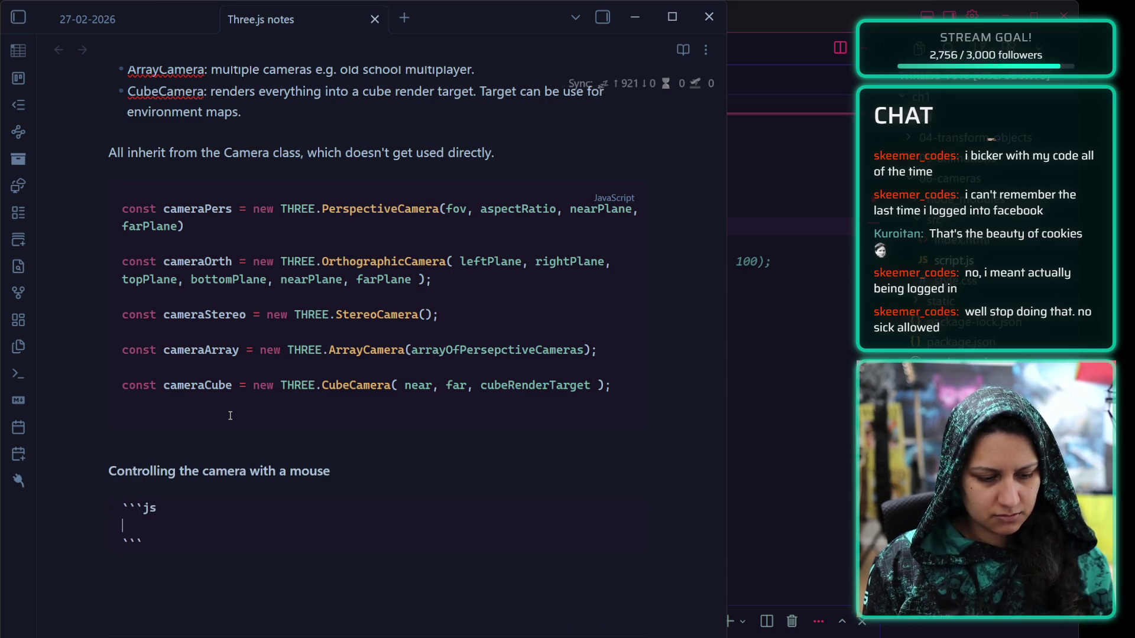
key(Down)
key(Down)
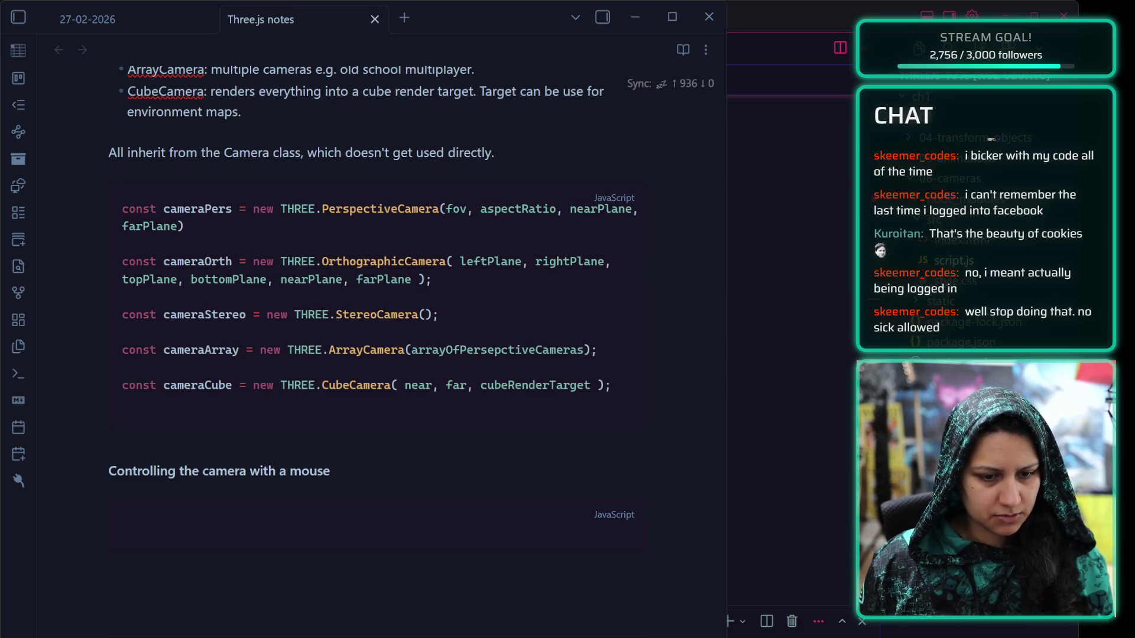
key(Down)
key(Down)
key(ctrl+v)
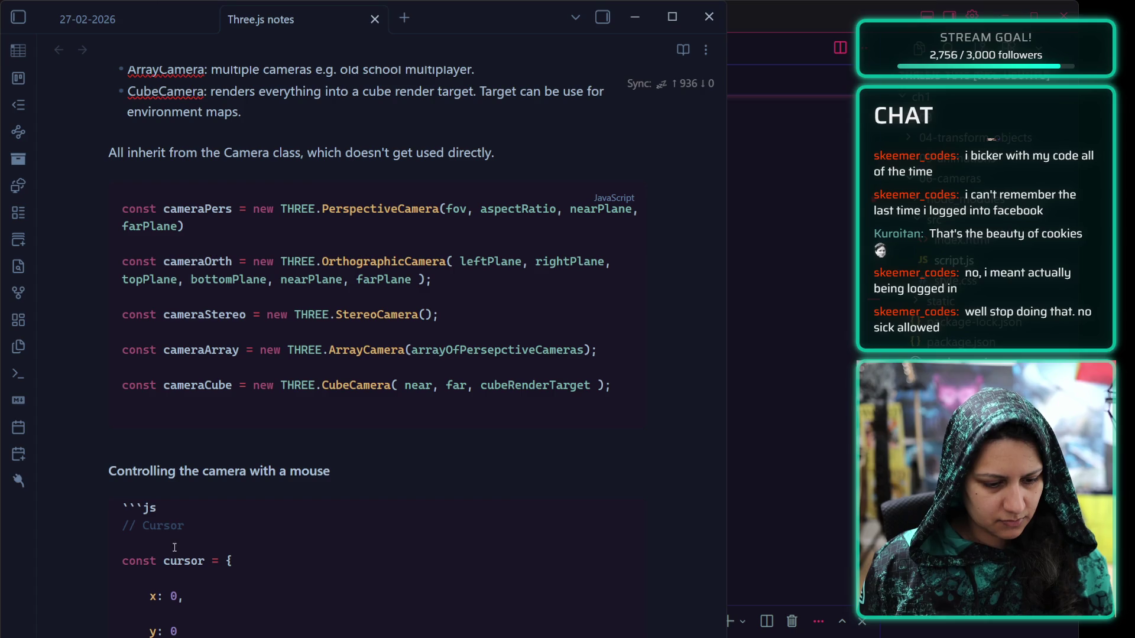
Remove the blank lines from the listener code, adding one line at the top and after the closing brace
key(BackSpace)
click(182, 505)
key(Return)
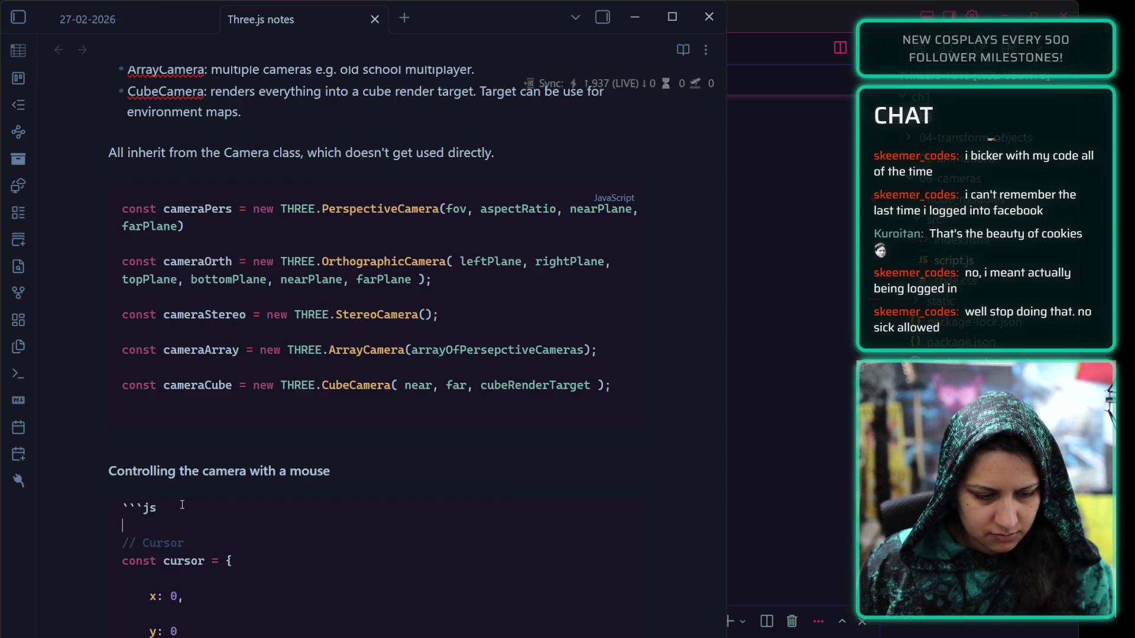
scroll(236, 578, down, 3)
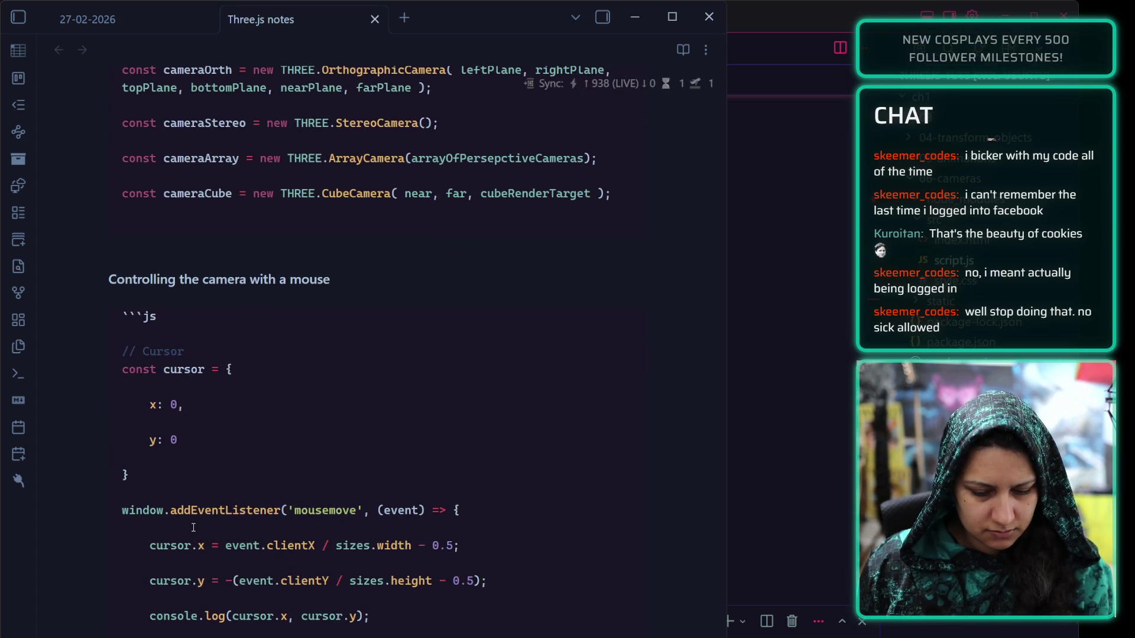
click(183, 581)
key(BackSpace)
click(184, 545)
key(BackSpace)
click(167, 580)
key(BackSpace)
click(159, 582)
key(Return)
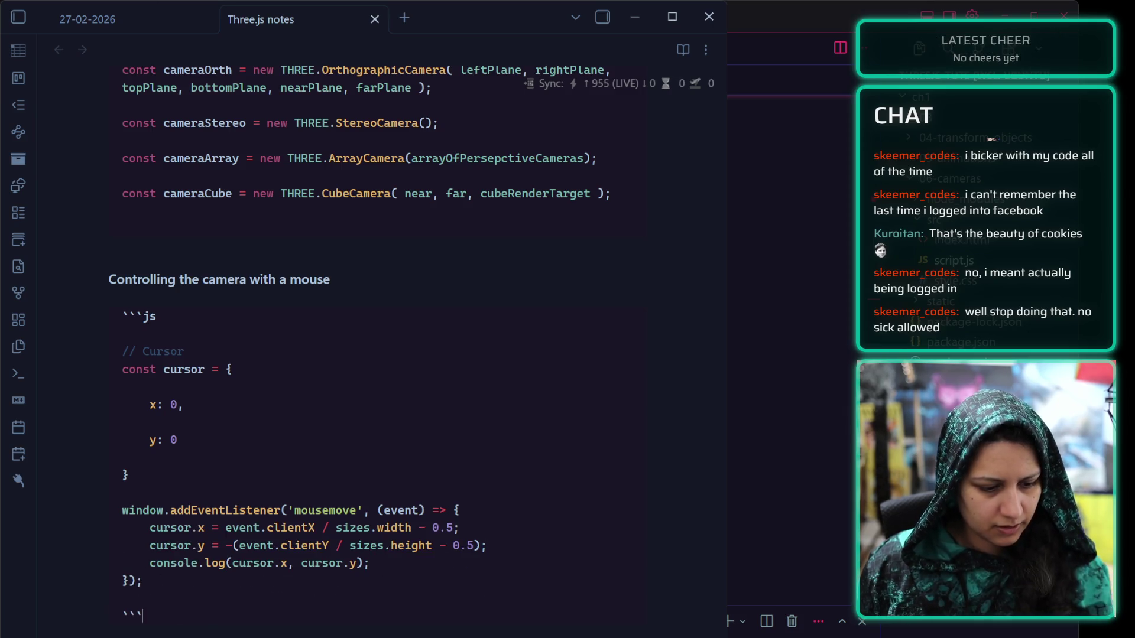
Start a '-' bullet on a new line under the heading
click(382, 282)
key(Return)
key(Return)
text(-)
Delete the blank lines between x and y in the cursor object
click(278, 463)
scroll(277, 463, down, 4)
key(BackSpace)
key(Up)
key(BackSpace)
scroll(222, 283, up, 3)
click(151, 307)
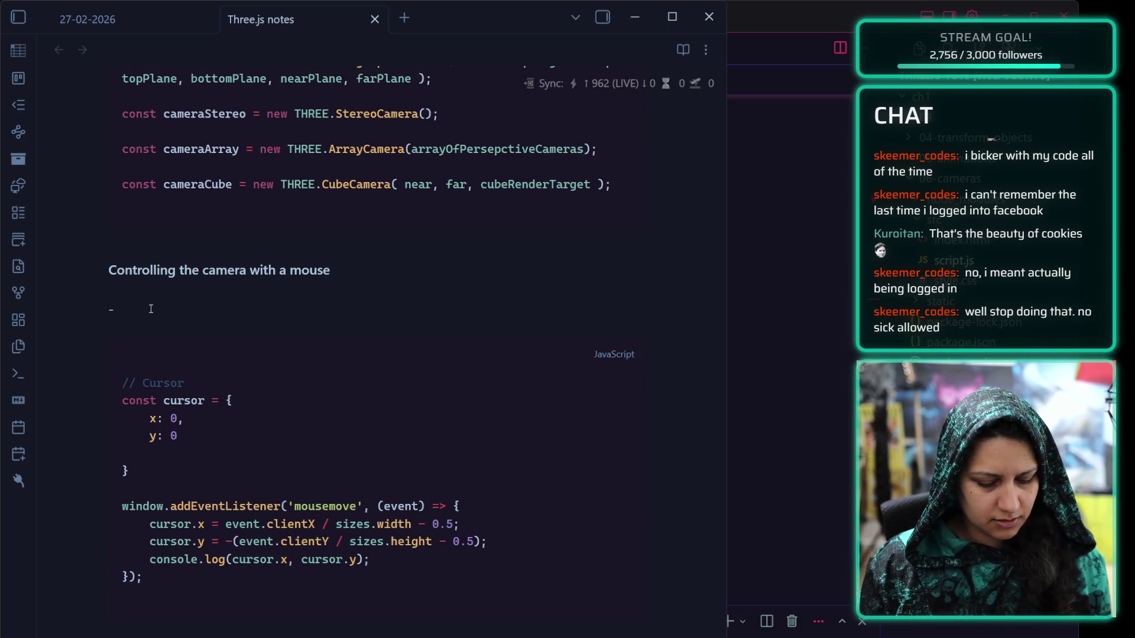
Write the first bullet: 'User standard addEventListener() with mousemove to get the coordinates'
text(User )
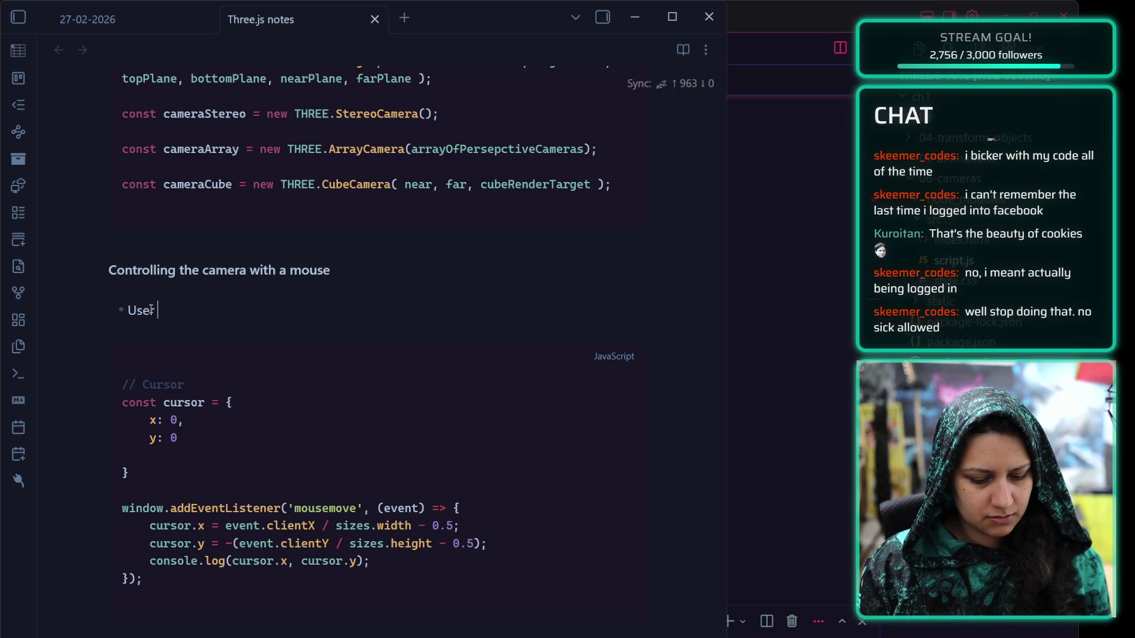
text(sta addEventListe)
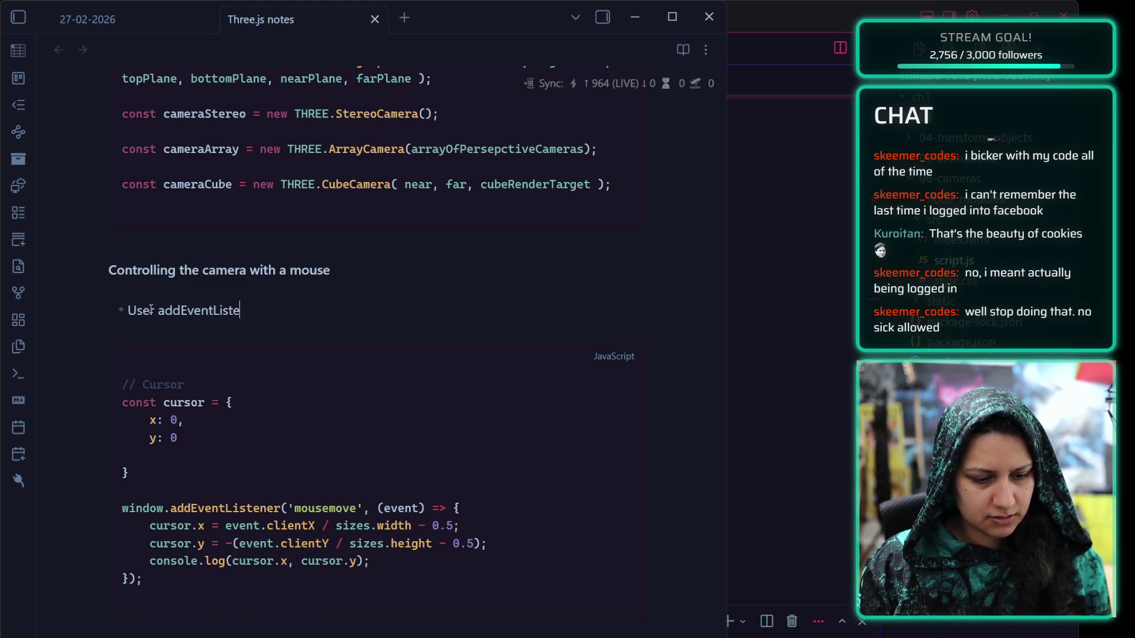
text(ner)
click(152, 310)
text(sta)
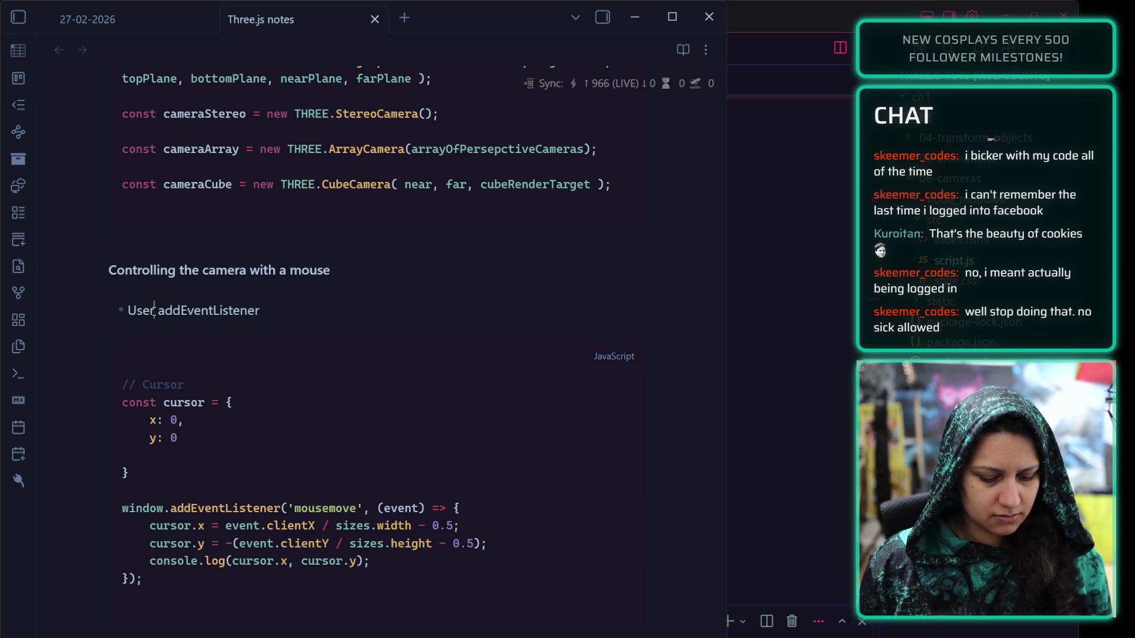
text(ndard)
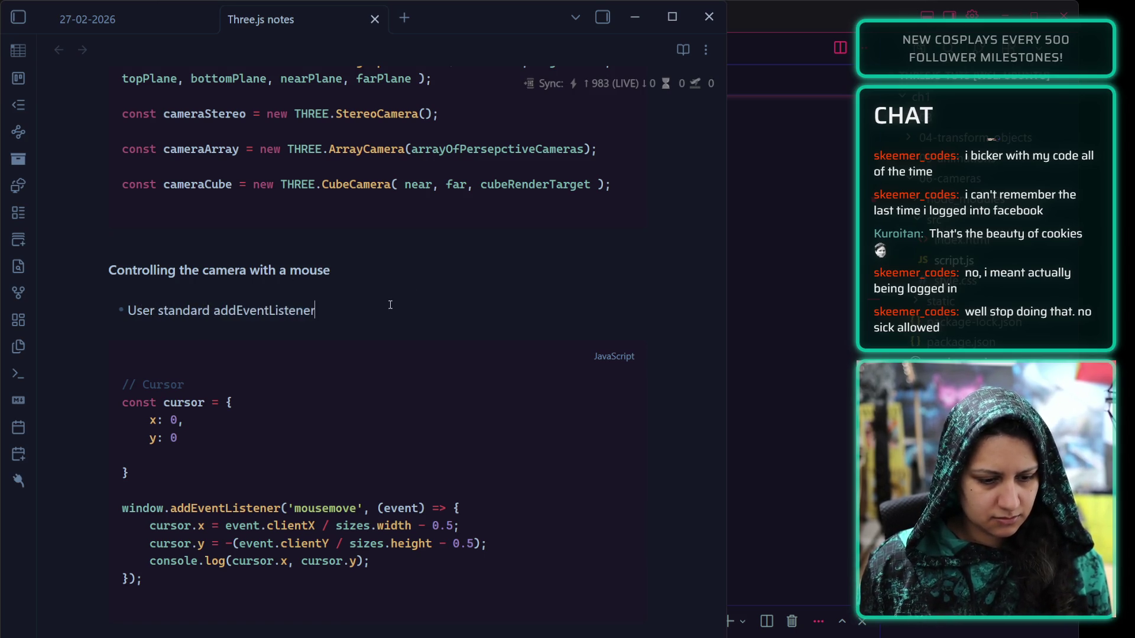
click(390, 305)
text(() with m)
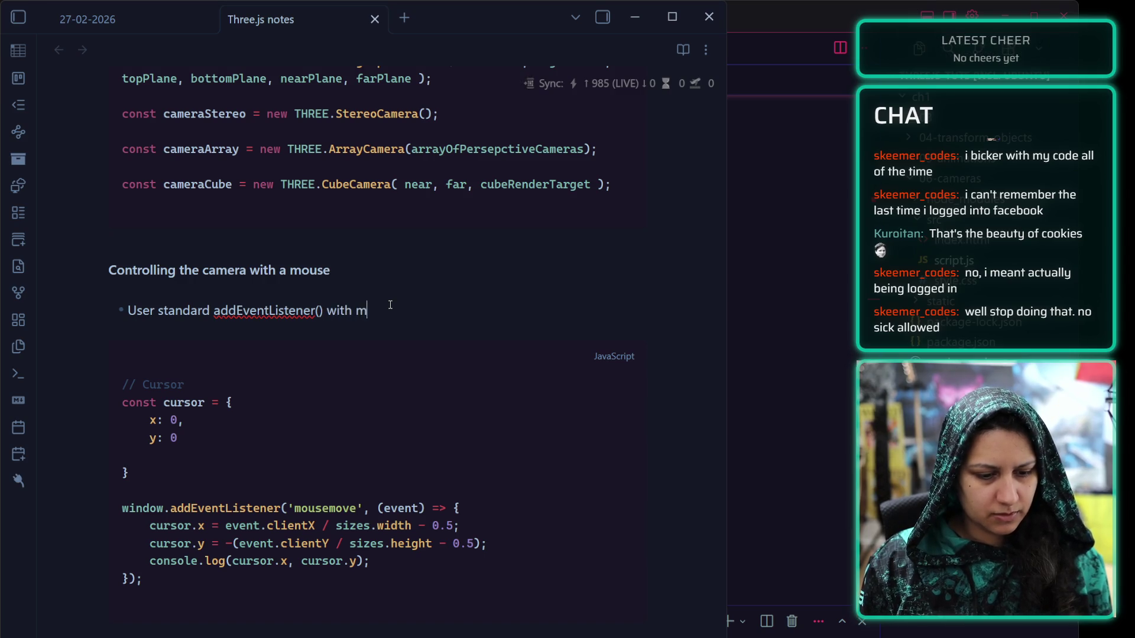
text(ousemove to get the coo)
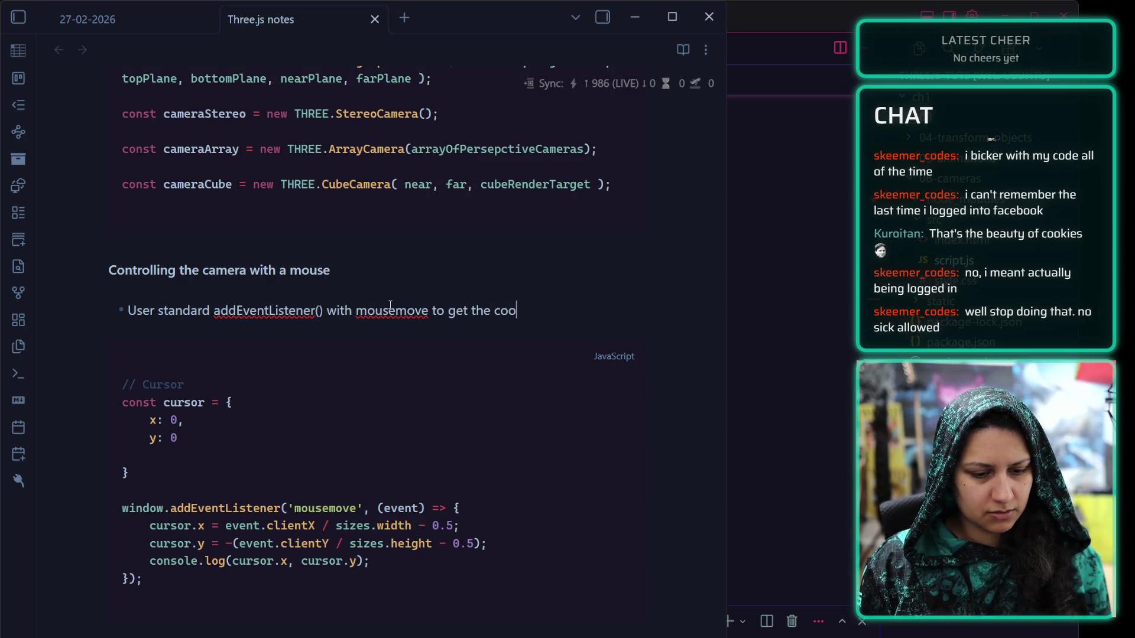
text(rdinates)
key(Return)
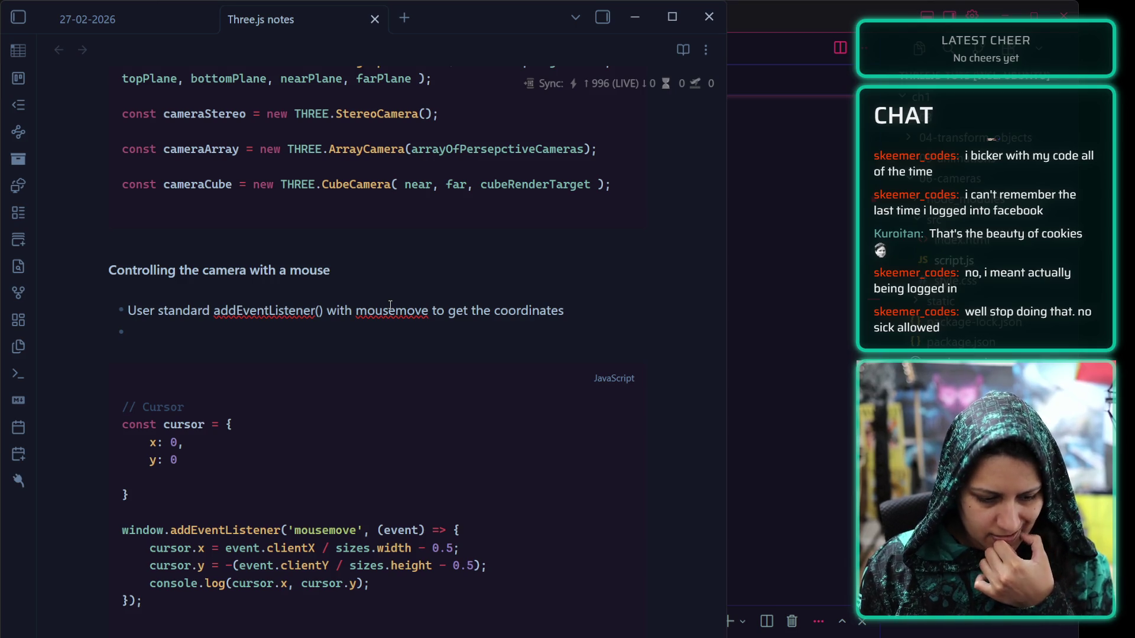
Add a second bullet about converting the coordinates to a -0.5 to 0.5 scale with quadrants
text(S)
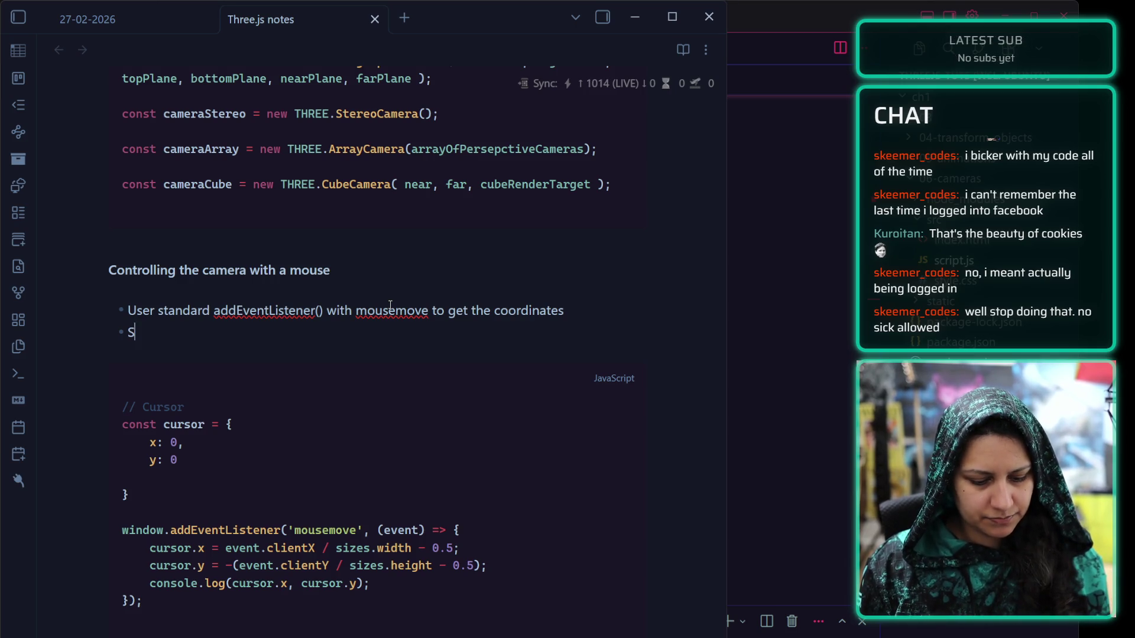
key(BackSpace)
text(Convert the )
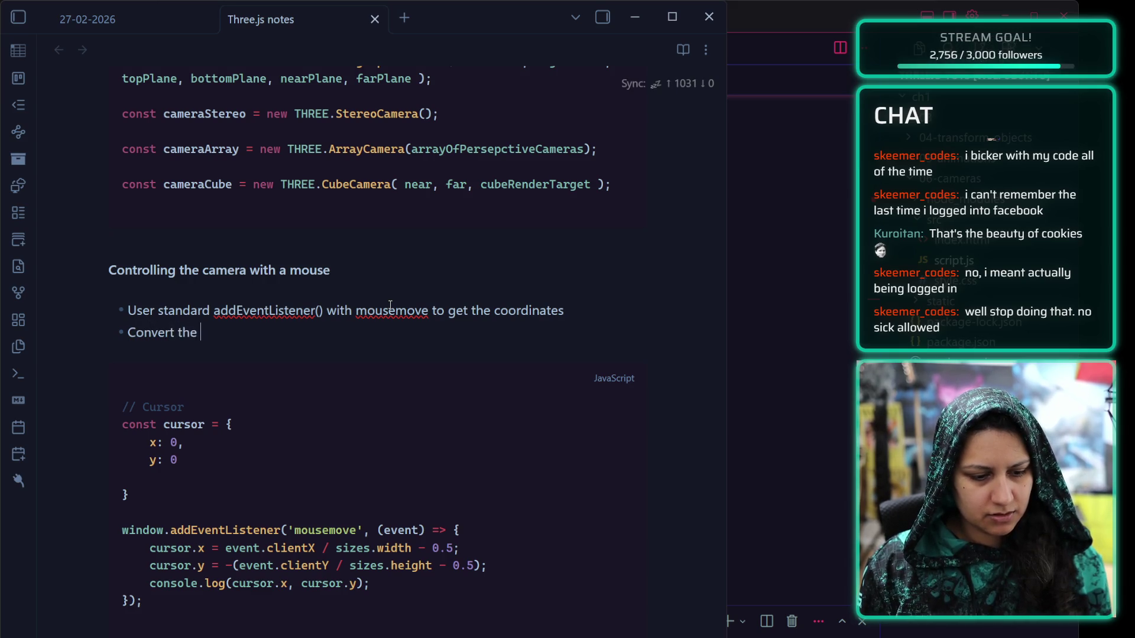
text(coordinates to work on )
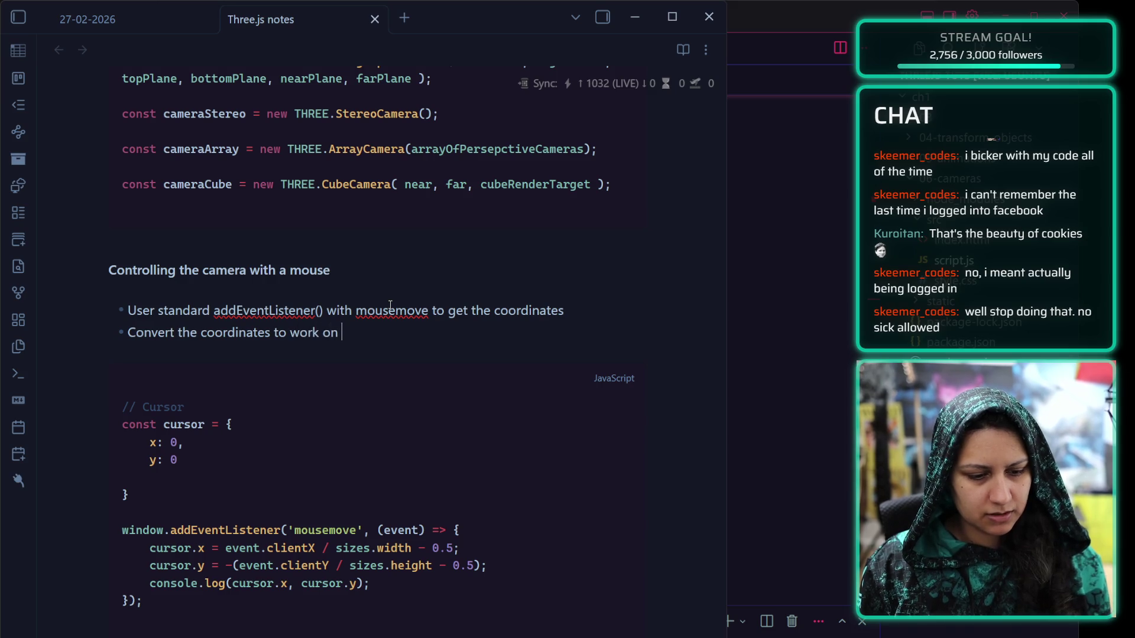
text(a -0)
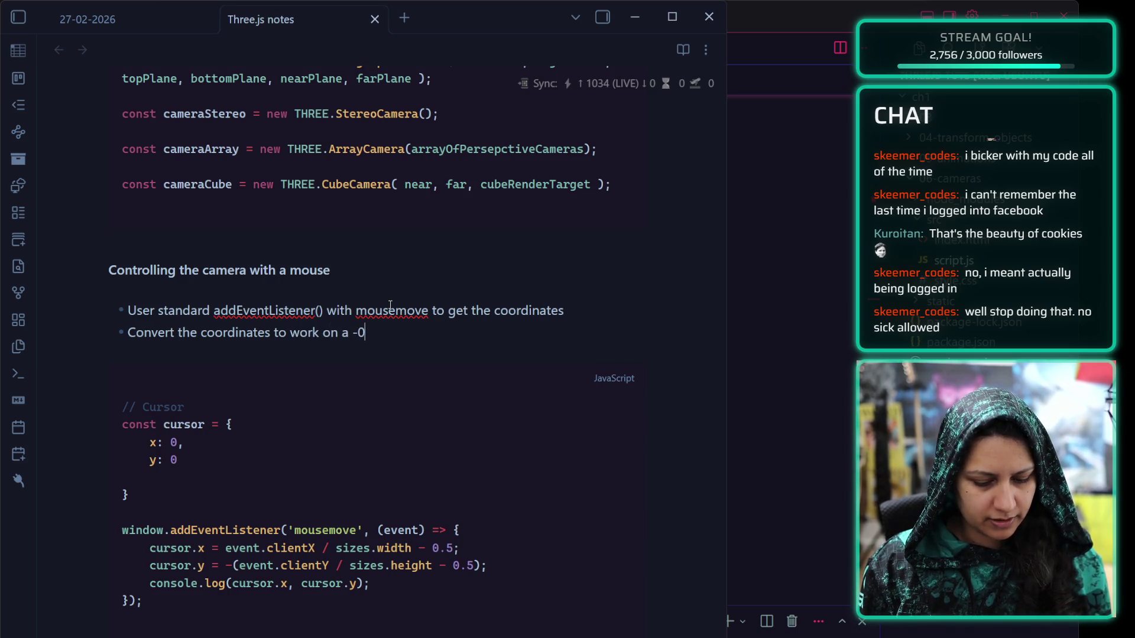
text(.5 t)
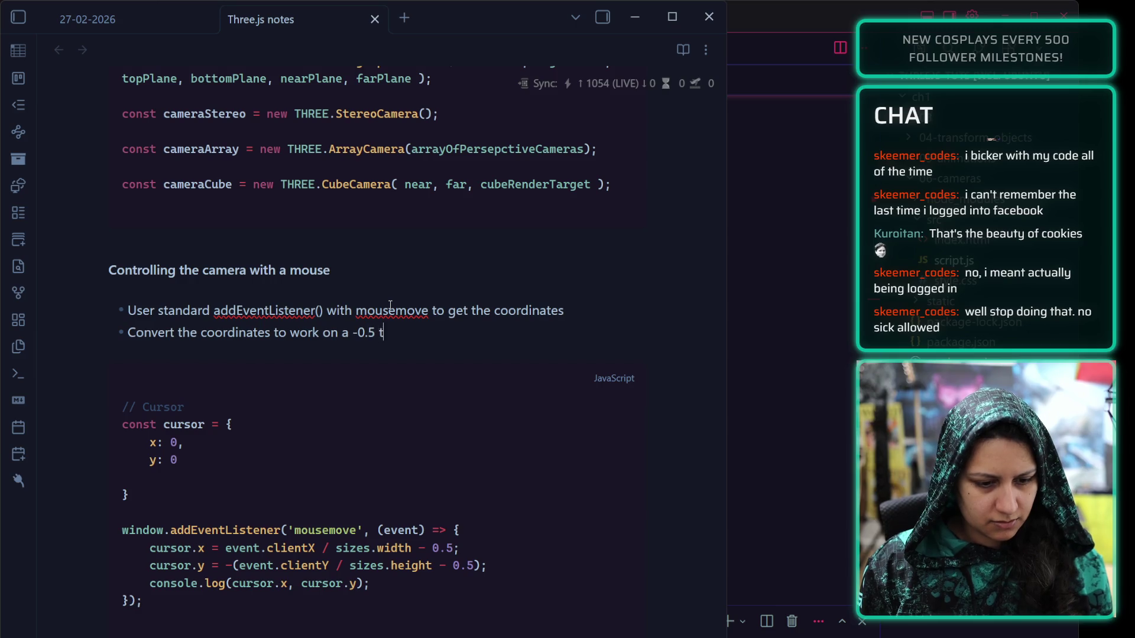
text(o 0.)
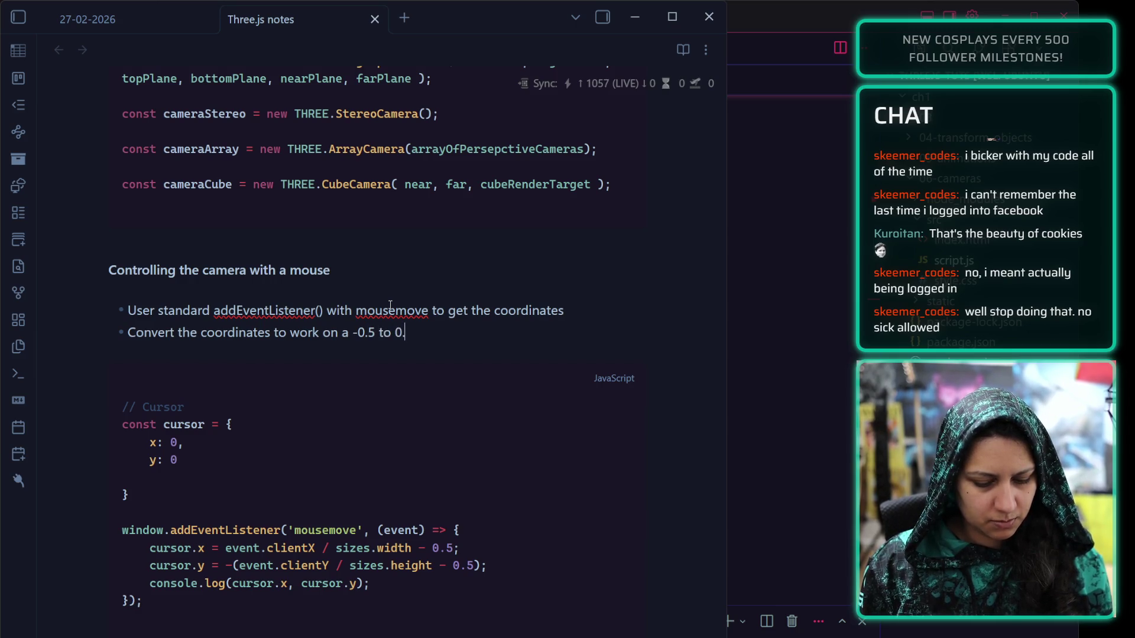
text(5 scale )
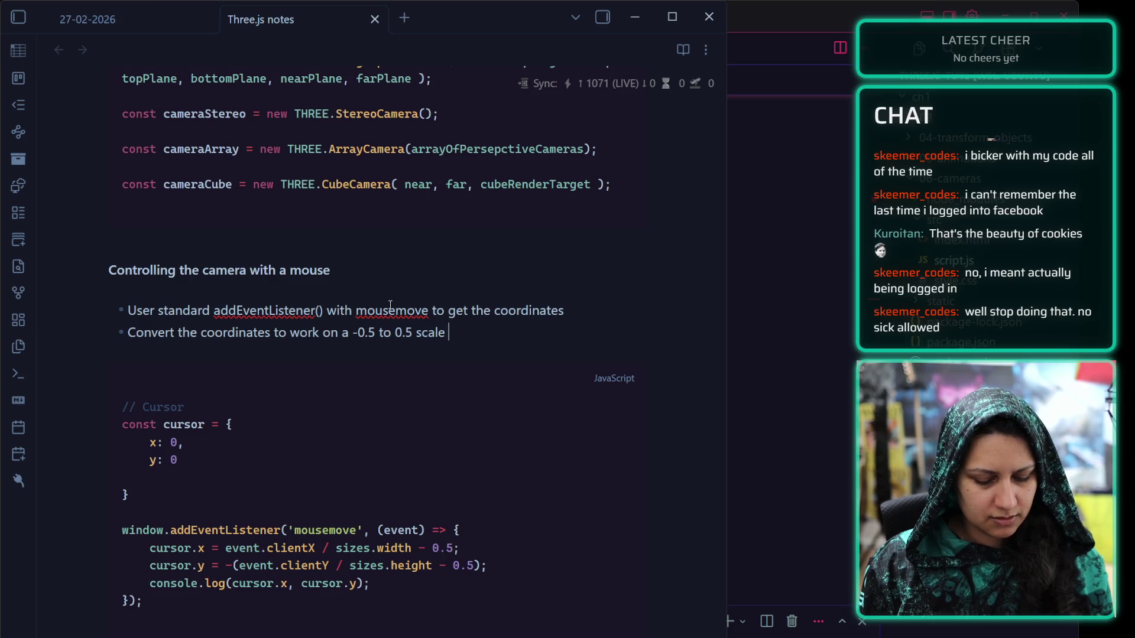
text((like a grid with qu)
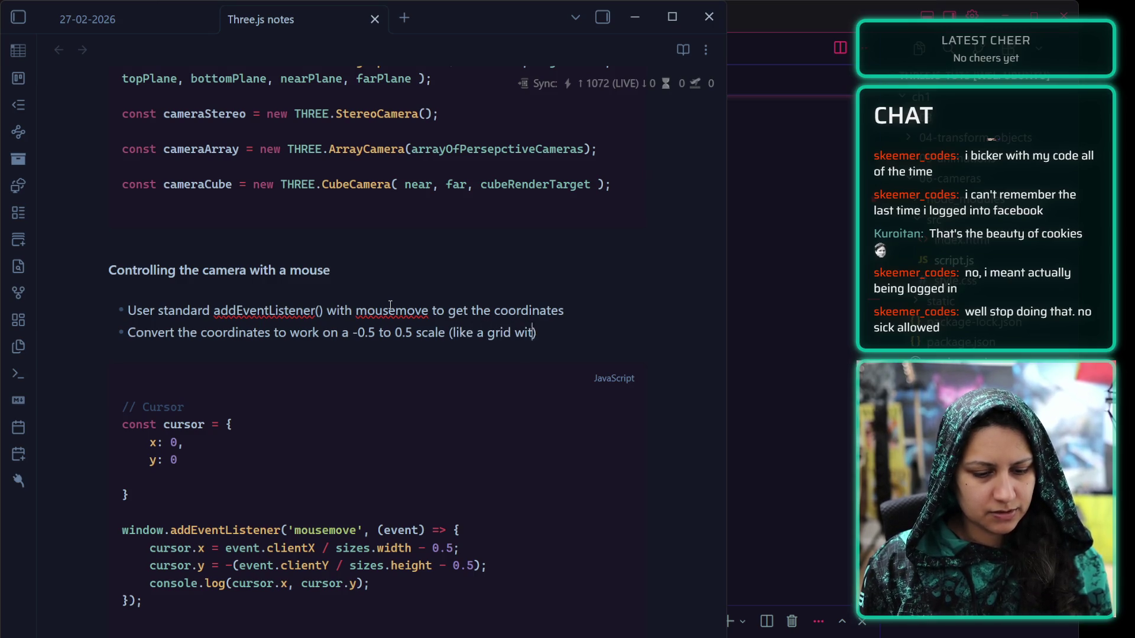
key(BackSpace)
key(BackSpace)
key(BackSpace)
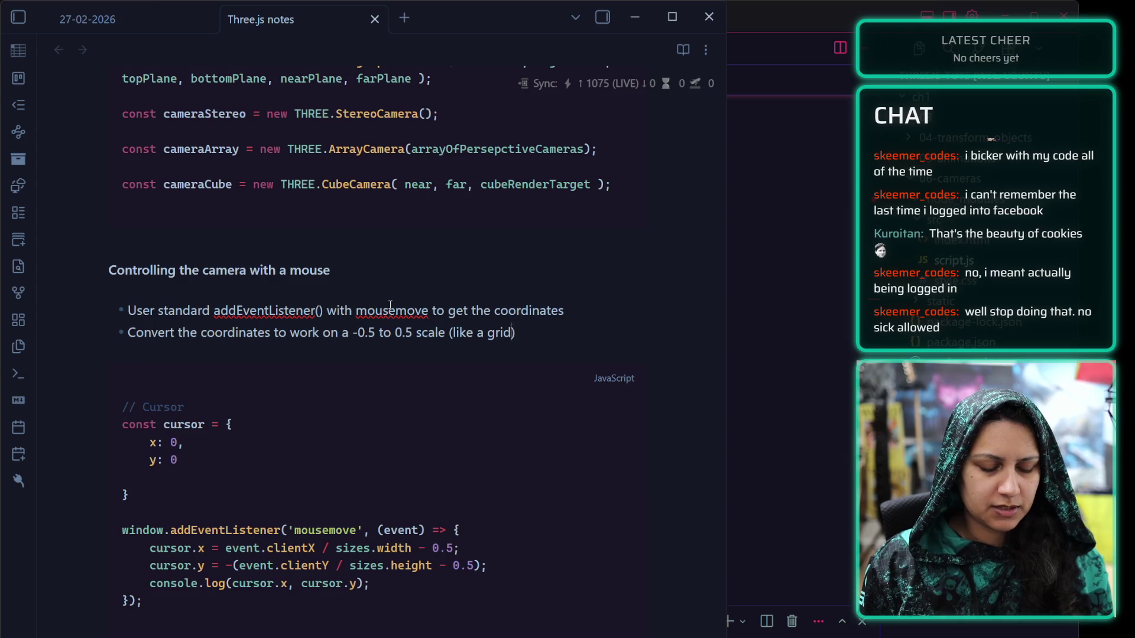
text(a grid)
text( with qu)
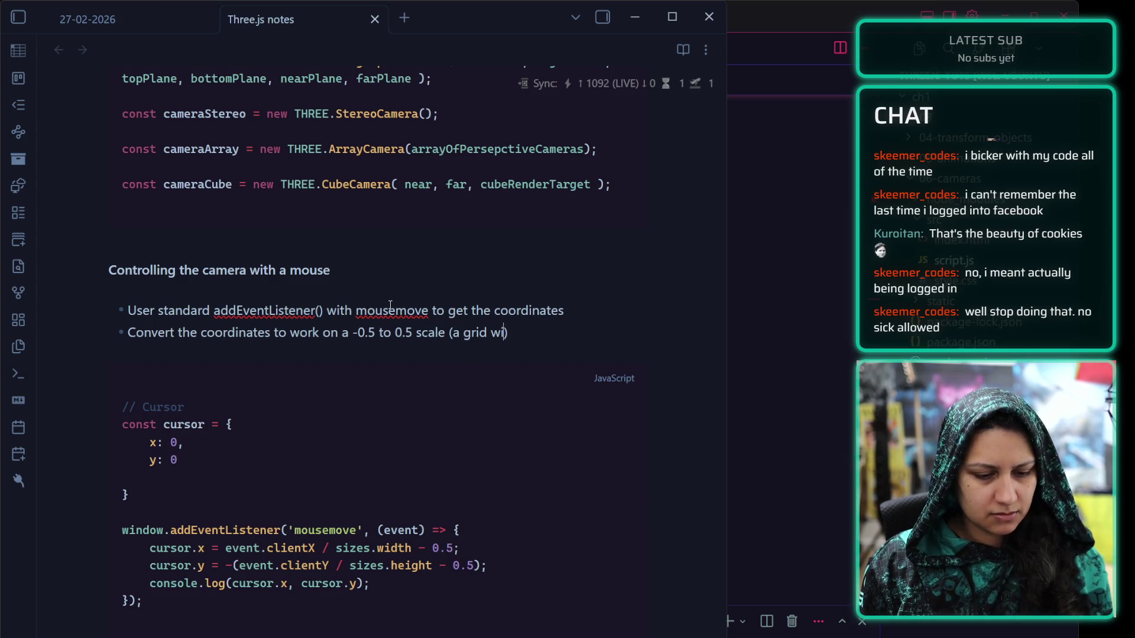
text(drants is easier to vi)
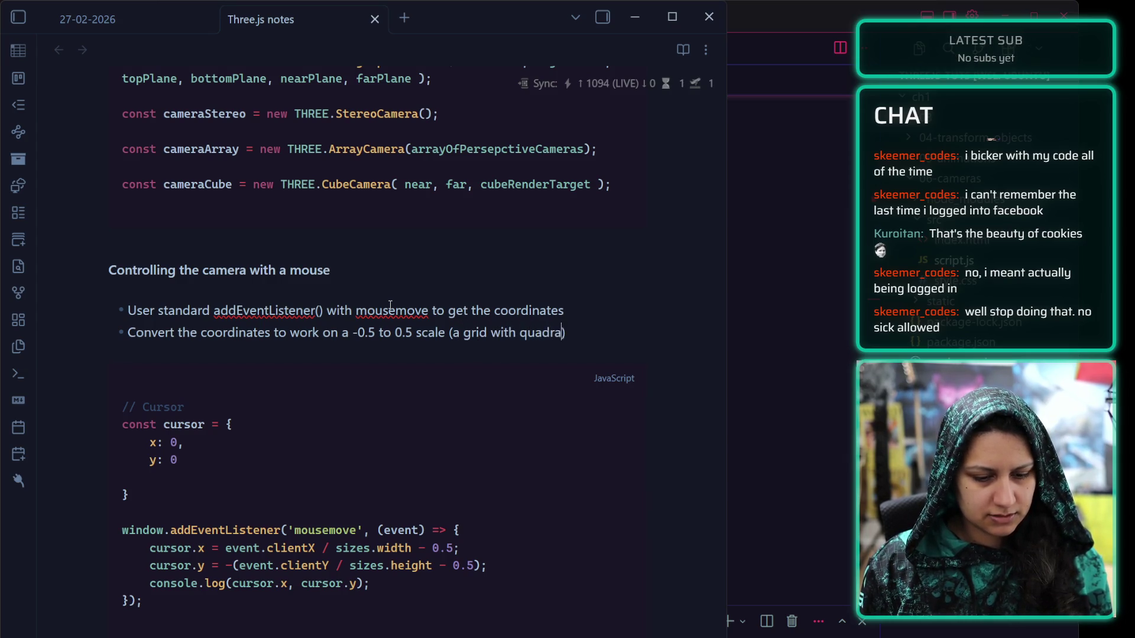
text(sualiz)
key(BackSpace)
key(BackSpace)
key(BackSpace)
text(visualised regardles)
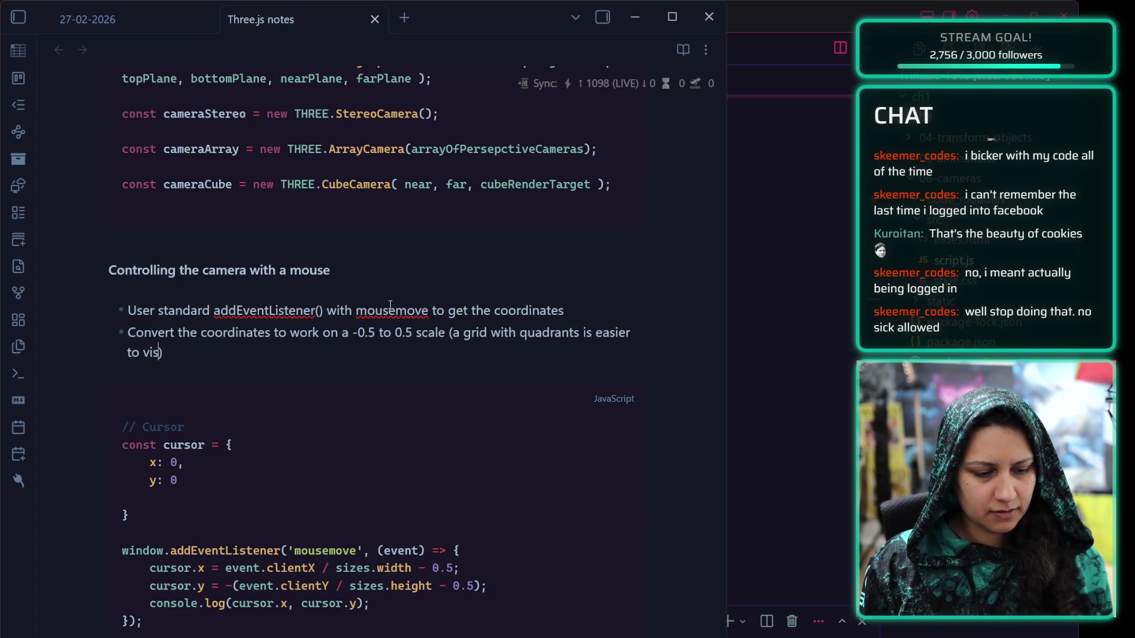
text(s of screen )
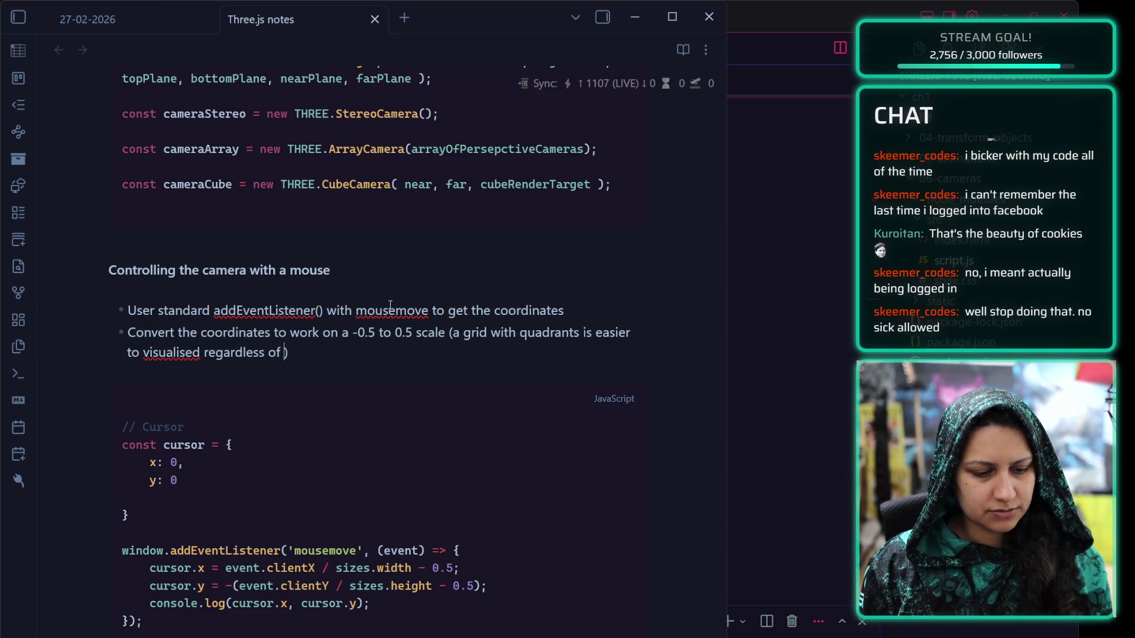
text(size)
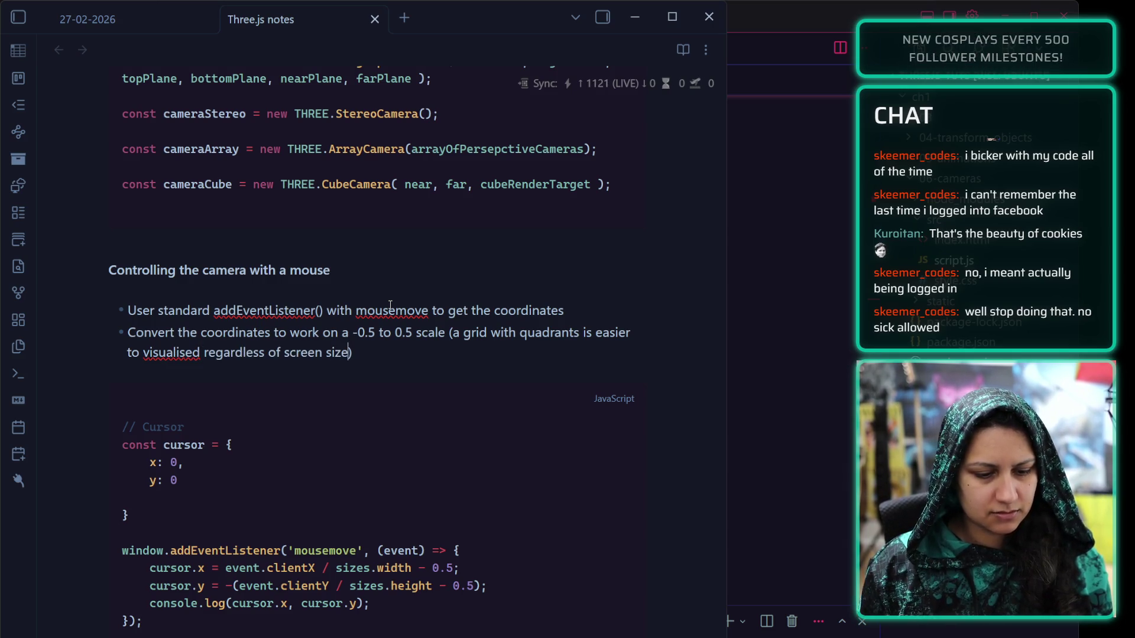
Turn the bracketed aside into a sentence: 'A grid with quadrants is easier to visualise regardless of screen size'
click(458, 333)
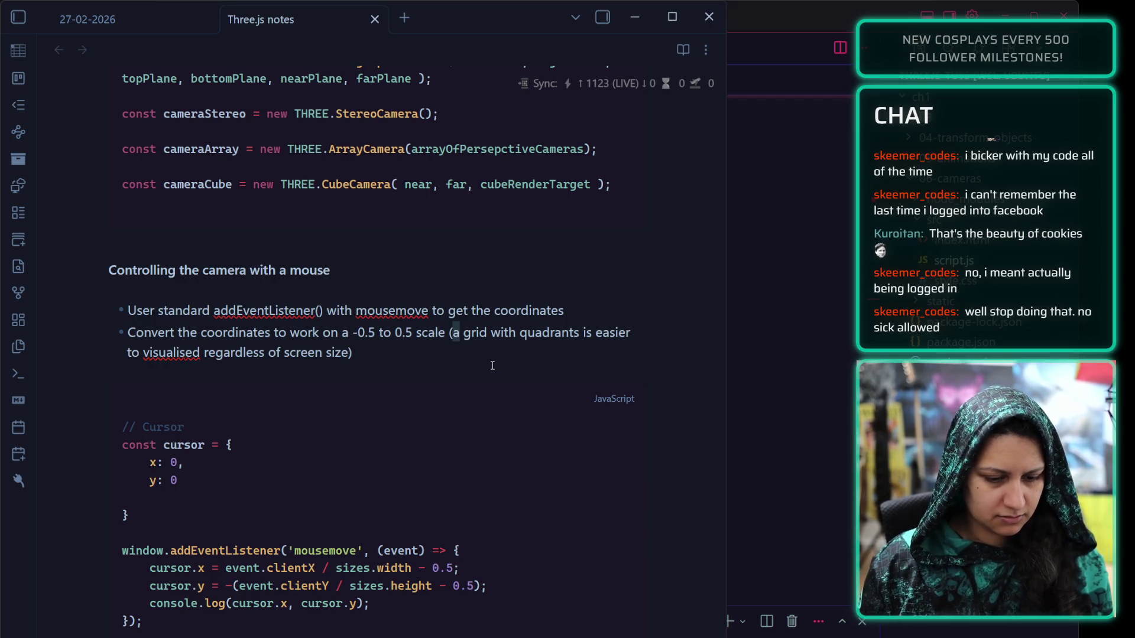
key(BackSpace)
key(BackSpace)
key(BackSpace)
text(. A)
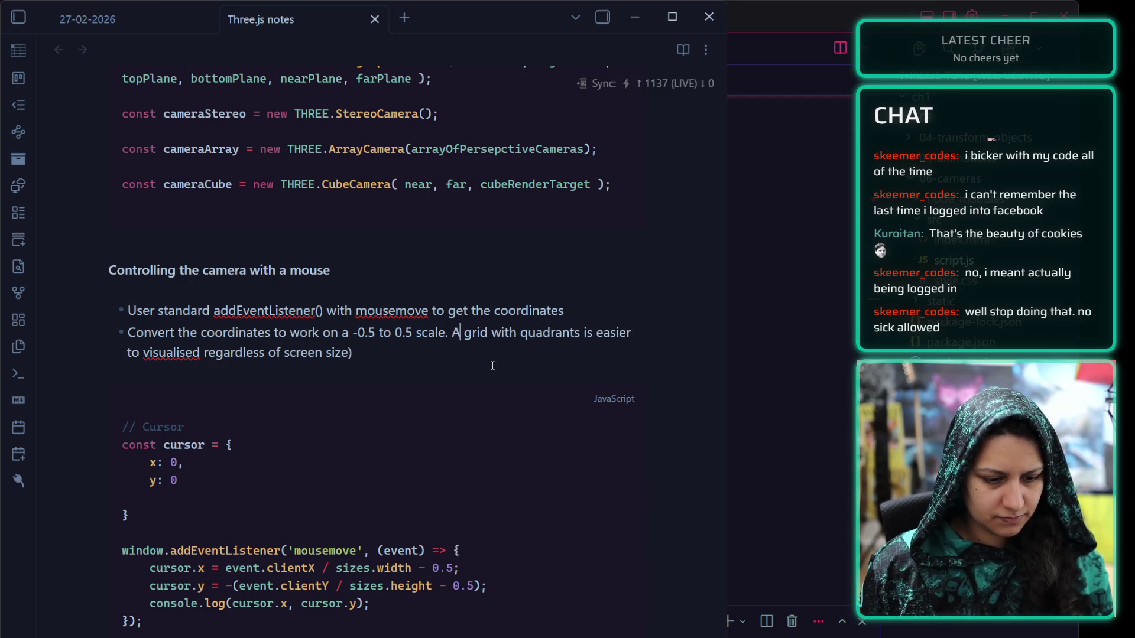
key(End)
key(BackSpace)
click(201, 355)
key(BackSpace)
End the first bullet with 'raw pixel value coordinates.' and change 'screen size' to 'screen/canvas size'
click(580, 312)
text(in)
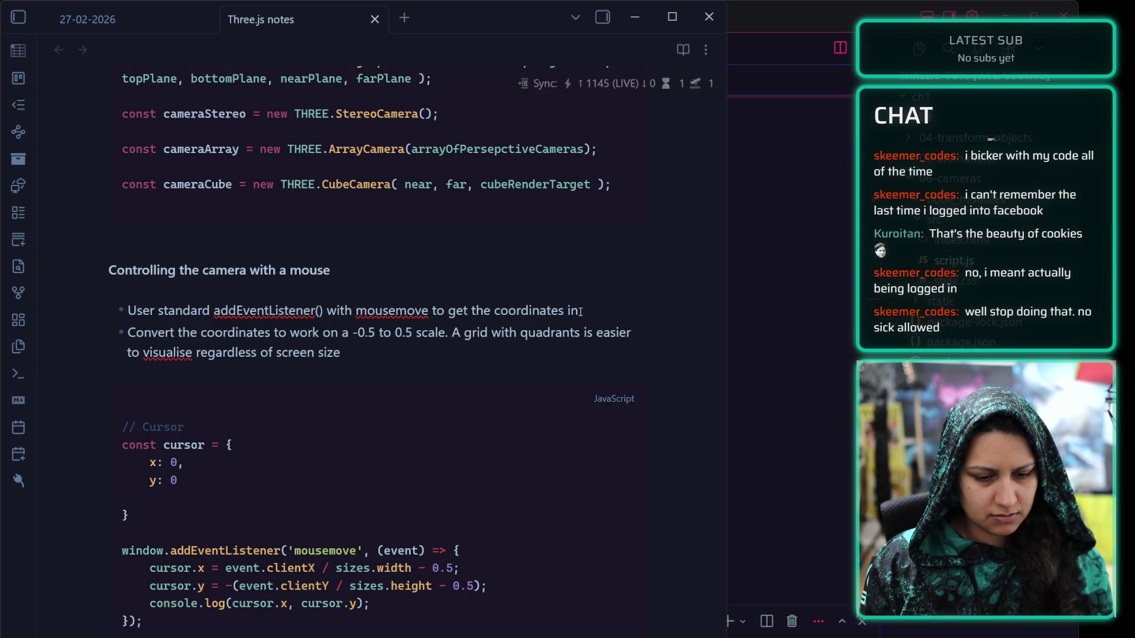
key(BackSpace)
key(BackSpace)
key(BackSpace)
key(BackSpace)
text(ra)
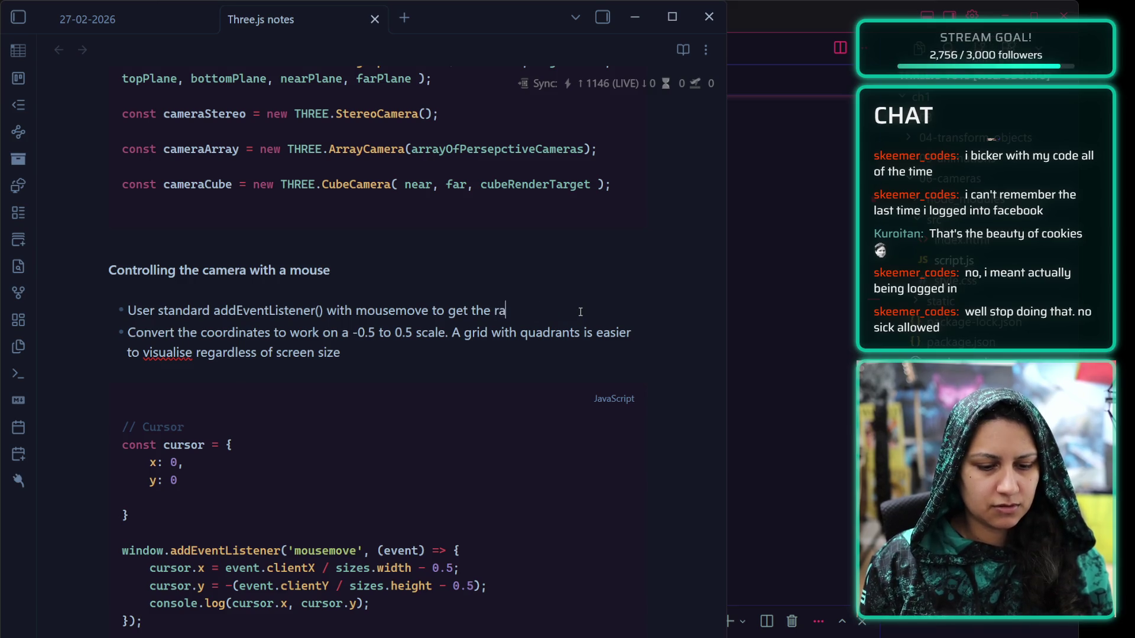
text(w pixel value c)
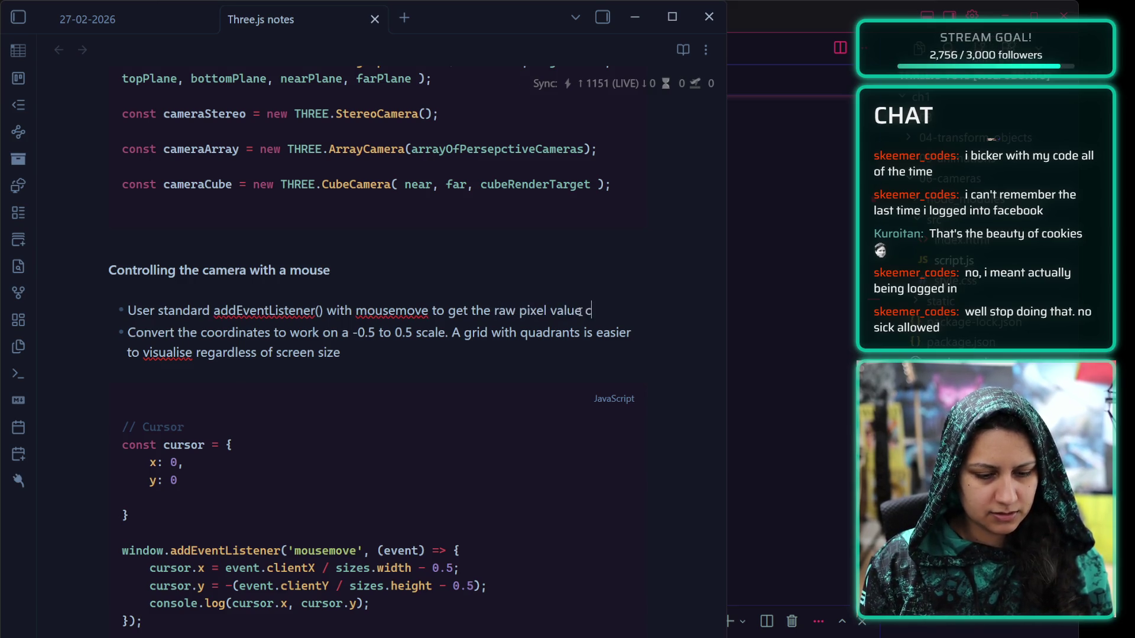
text(oordi)
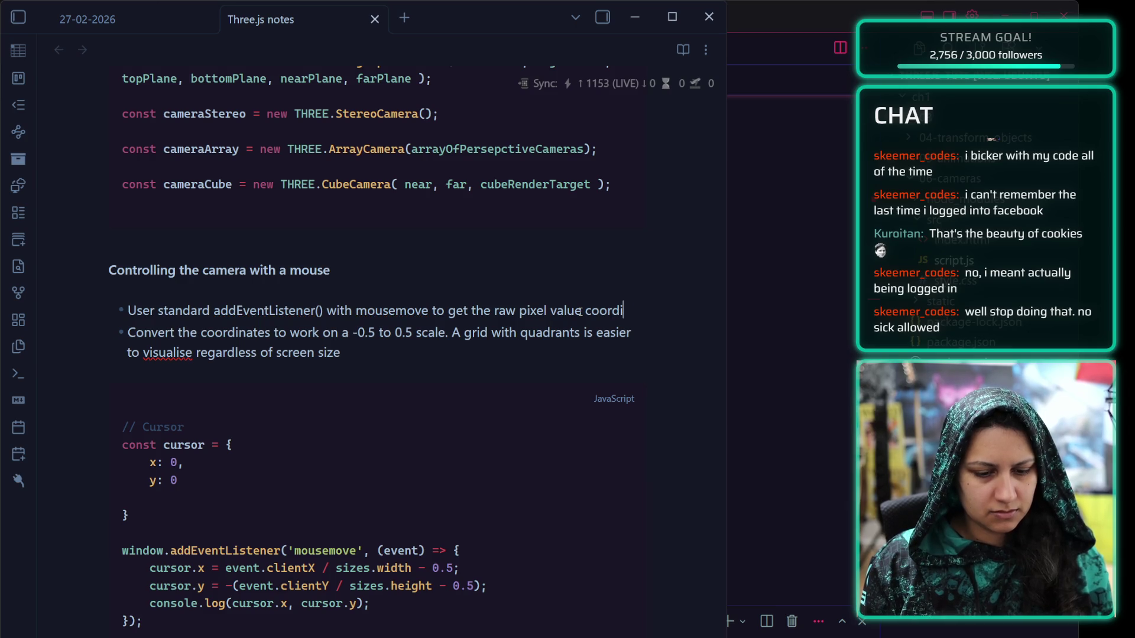
text(nates.)
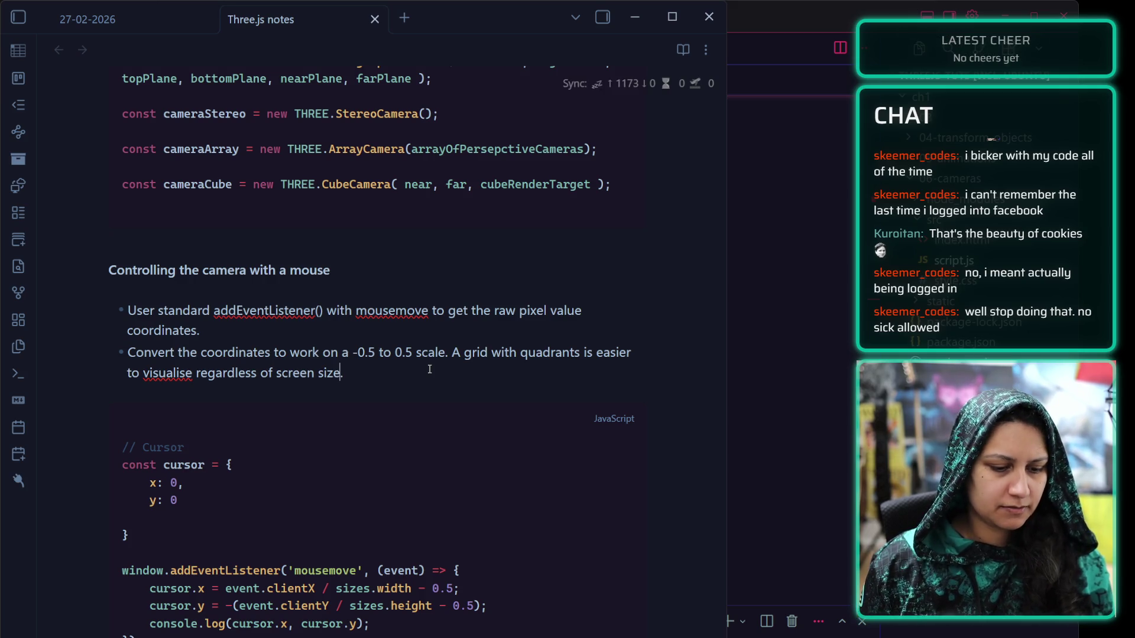
text(/cnavas)
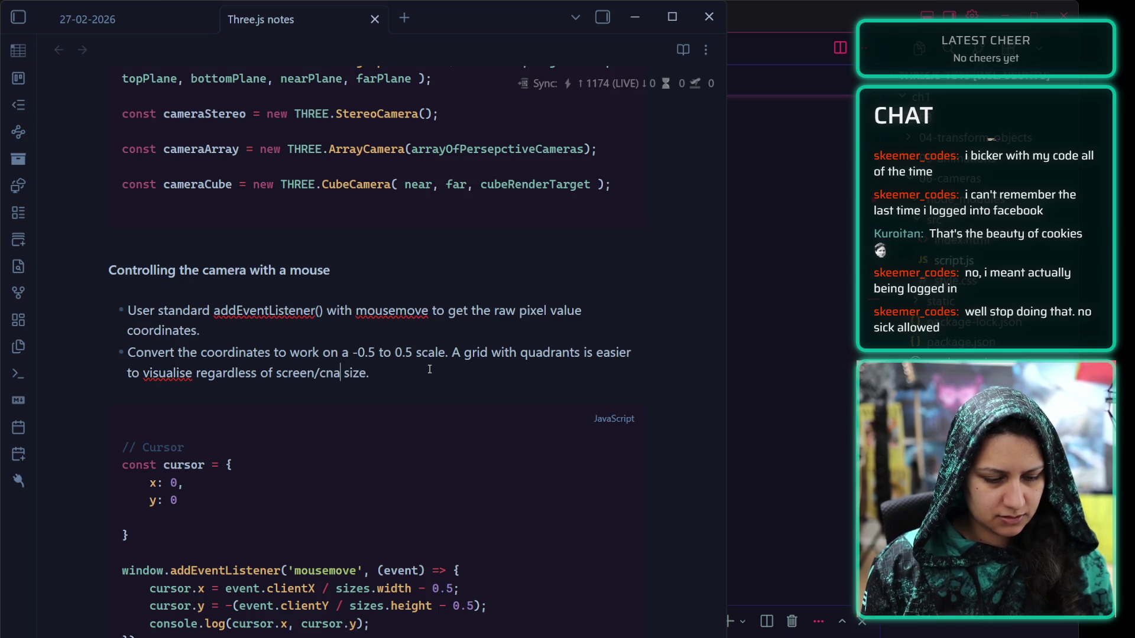
key(BackSpace)
key(BackSpace)
key(BackSpace)
key(BackSpace)
key(BackSpace)
text(anvas)
Start a third bullet reading 'Update the object so it can be used for'
key(End)
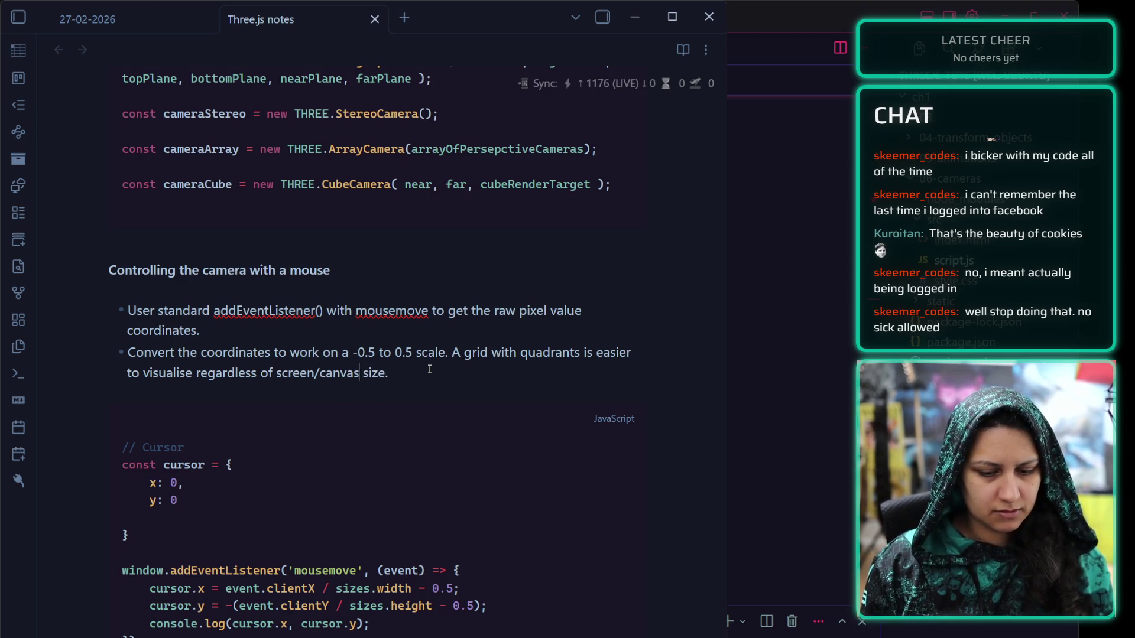
key(Return)
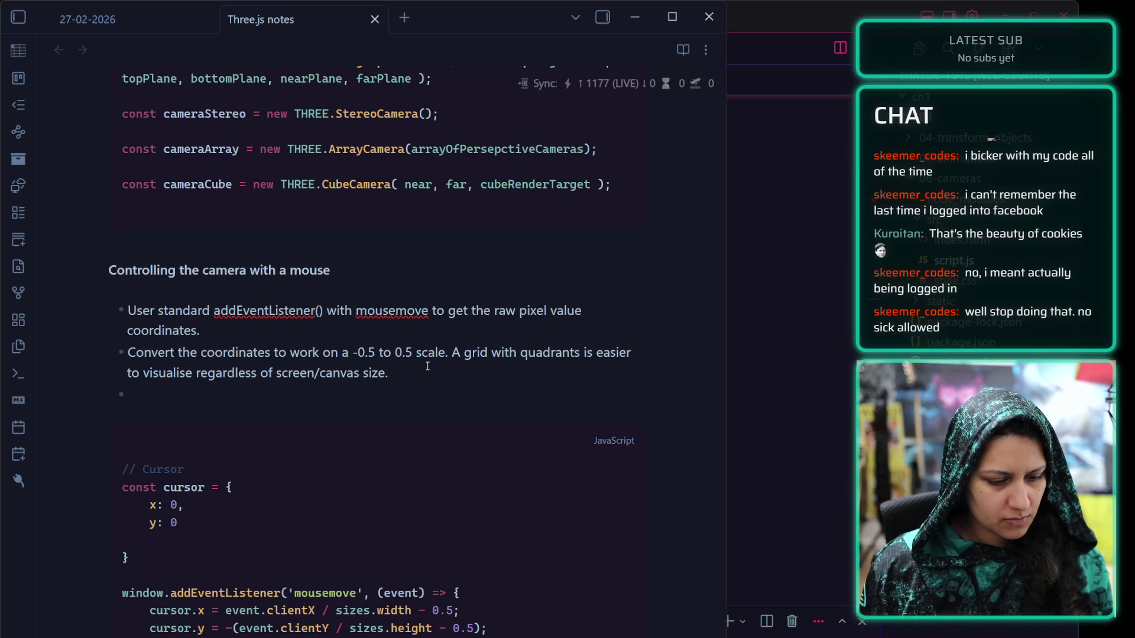
click(286, 596)
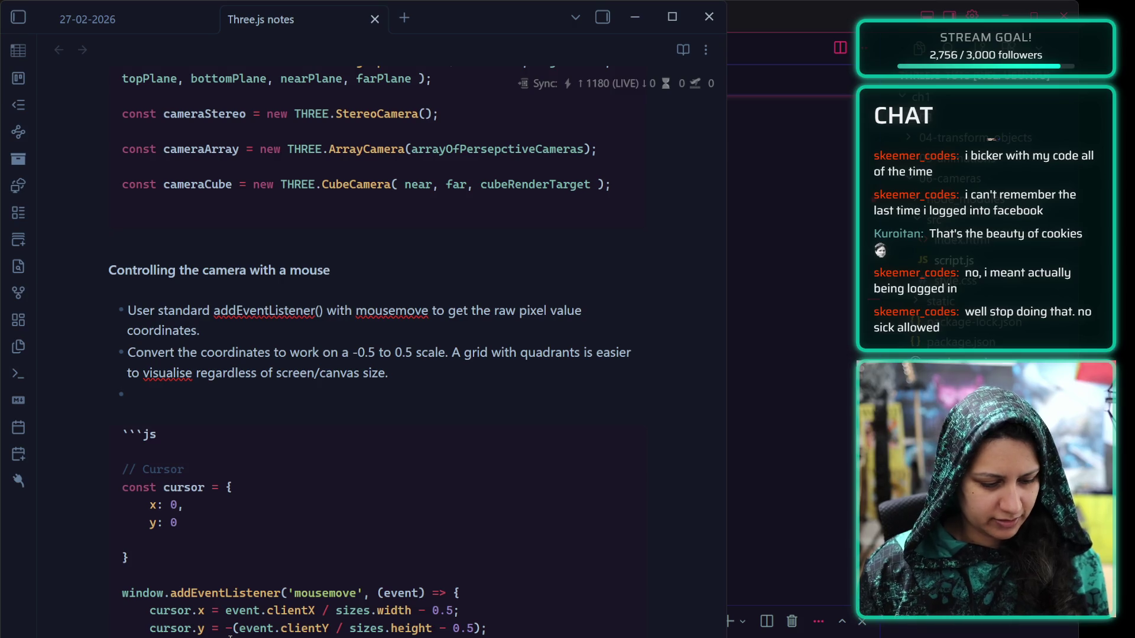
click(174, 396)
text(Store that in)
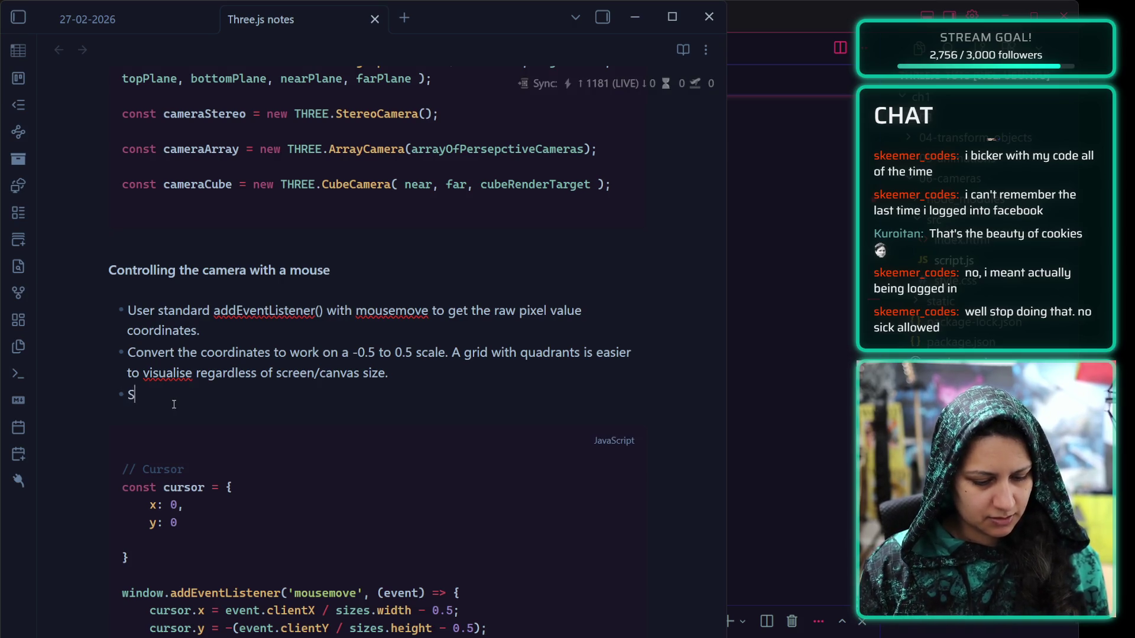
key(BackSpace)
key(BackSpace)
key(BackSpace)
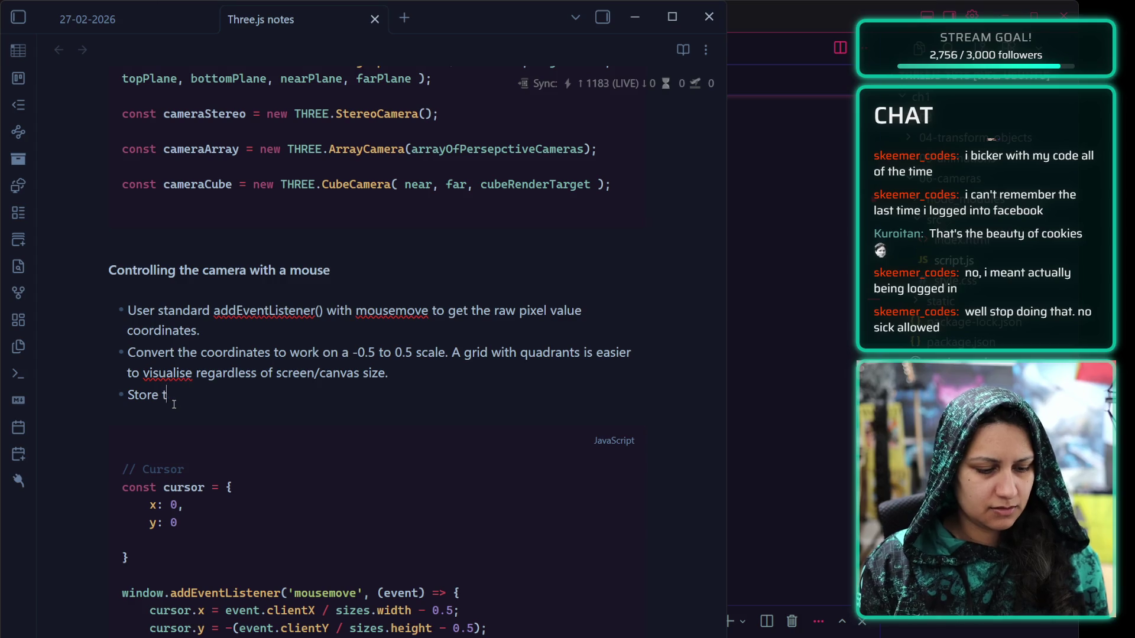
text(Update the )
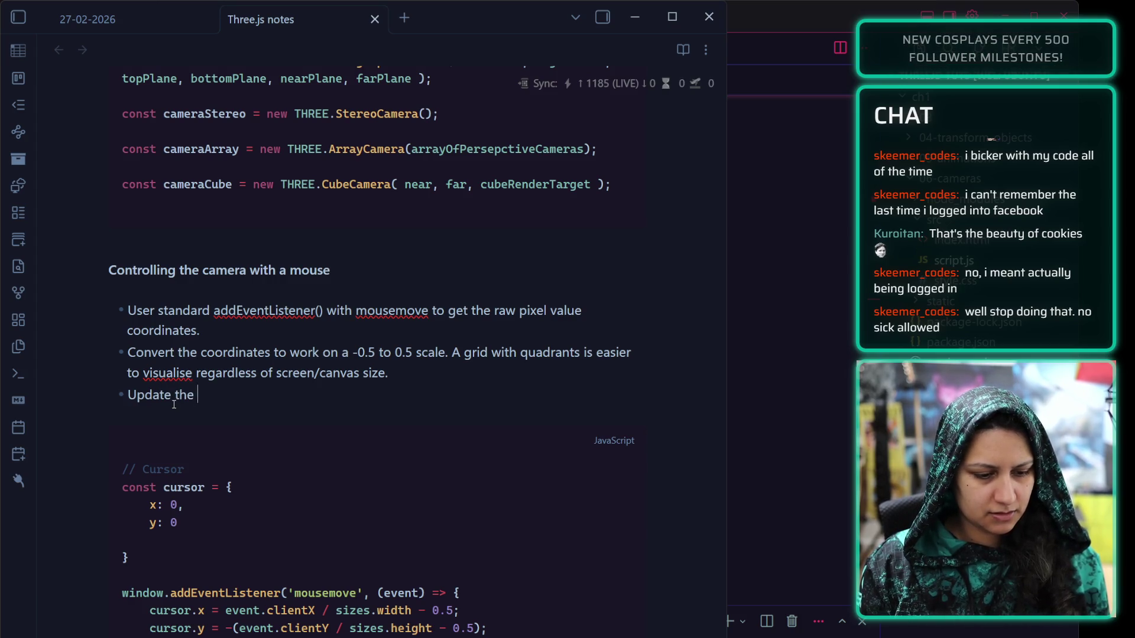
text(objec)
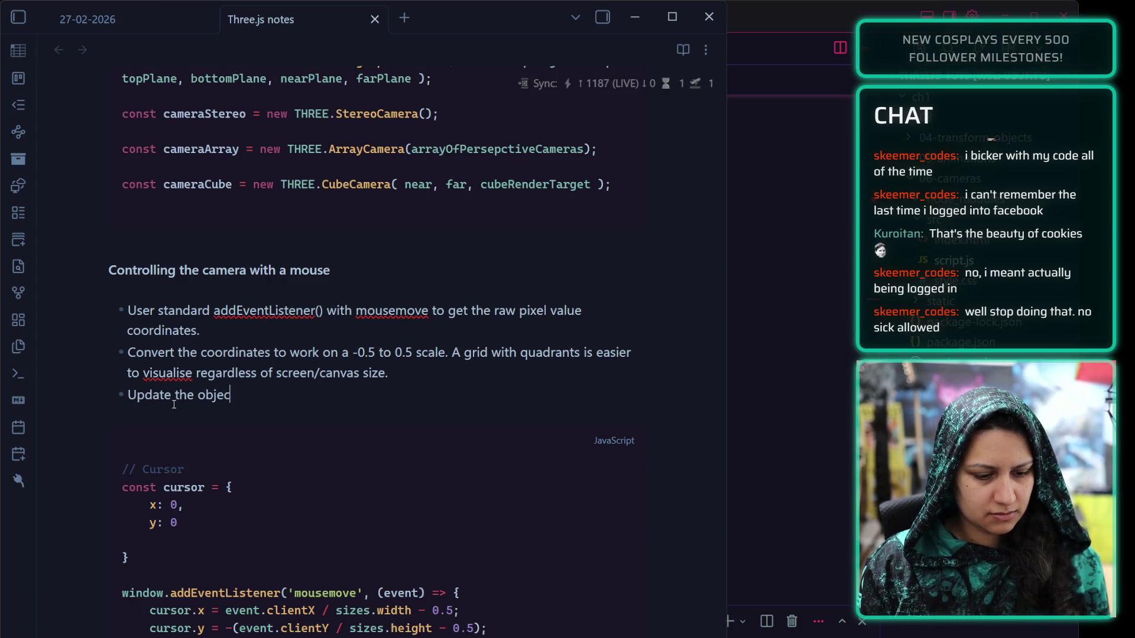
text(t so it can )
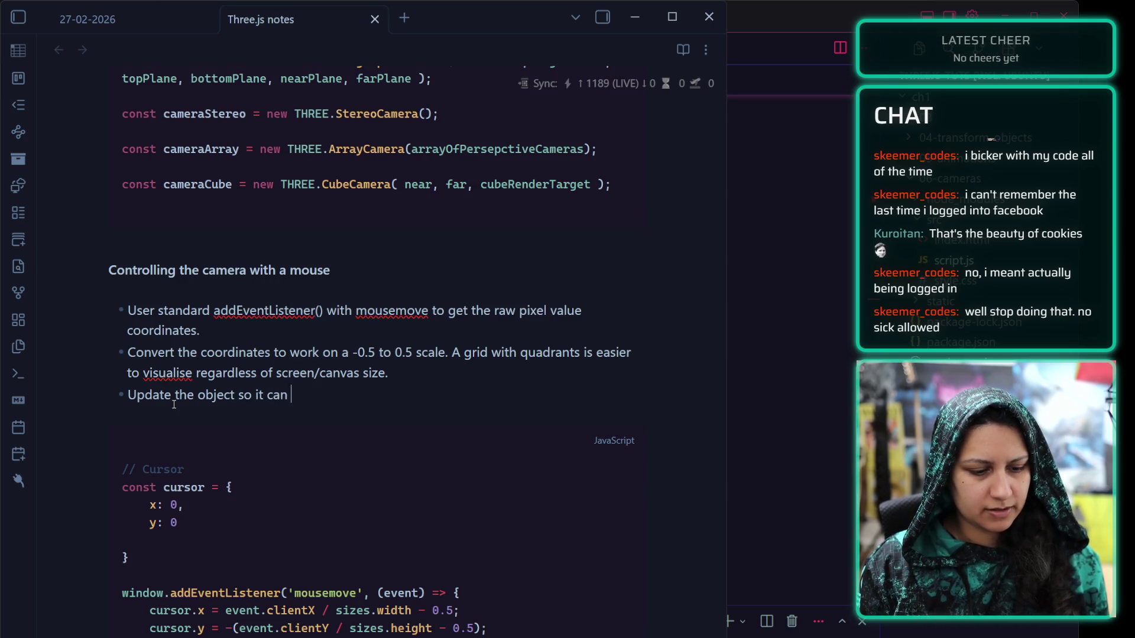
text(be used for)
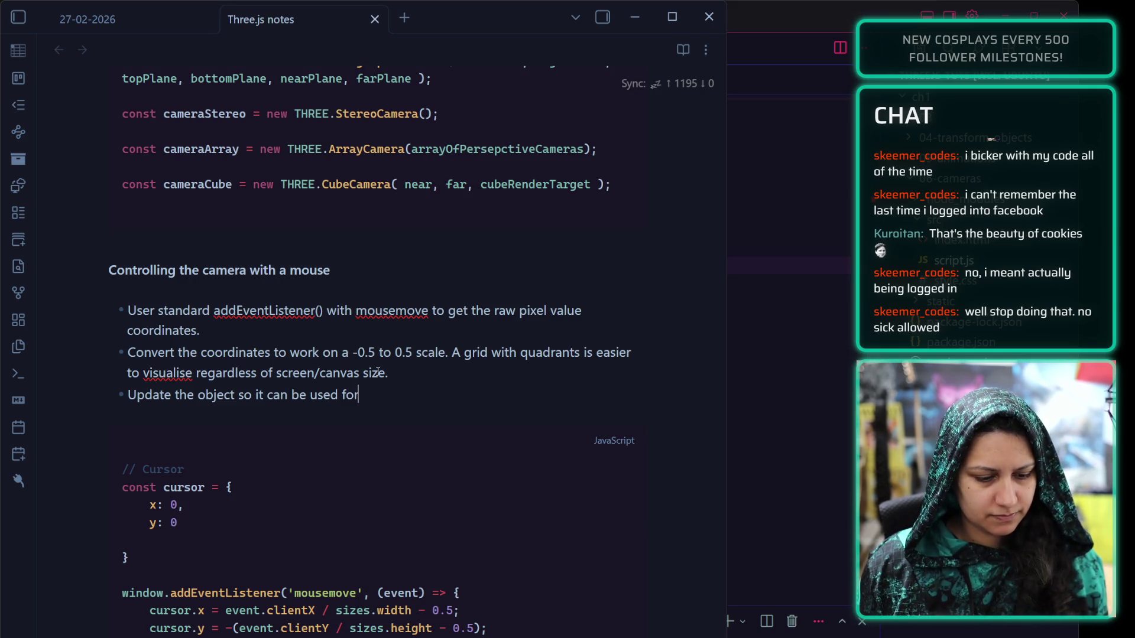
Delete the blank lines between the clock code and the start of the tick function
click(194, 555)
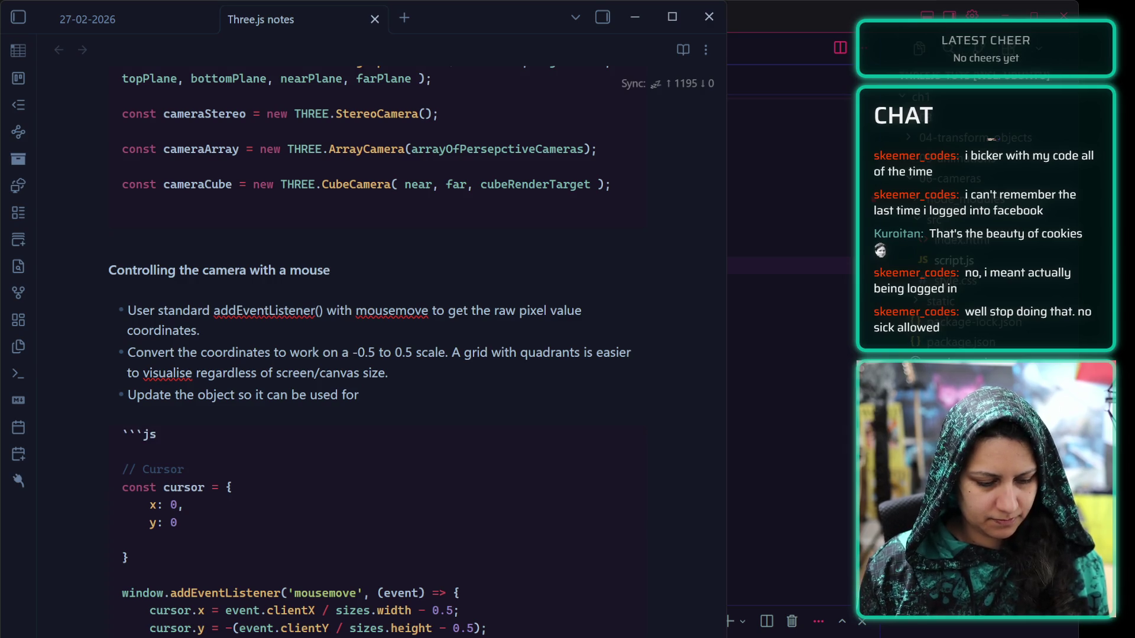
scroll(206, 586, down, 3)
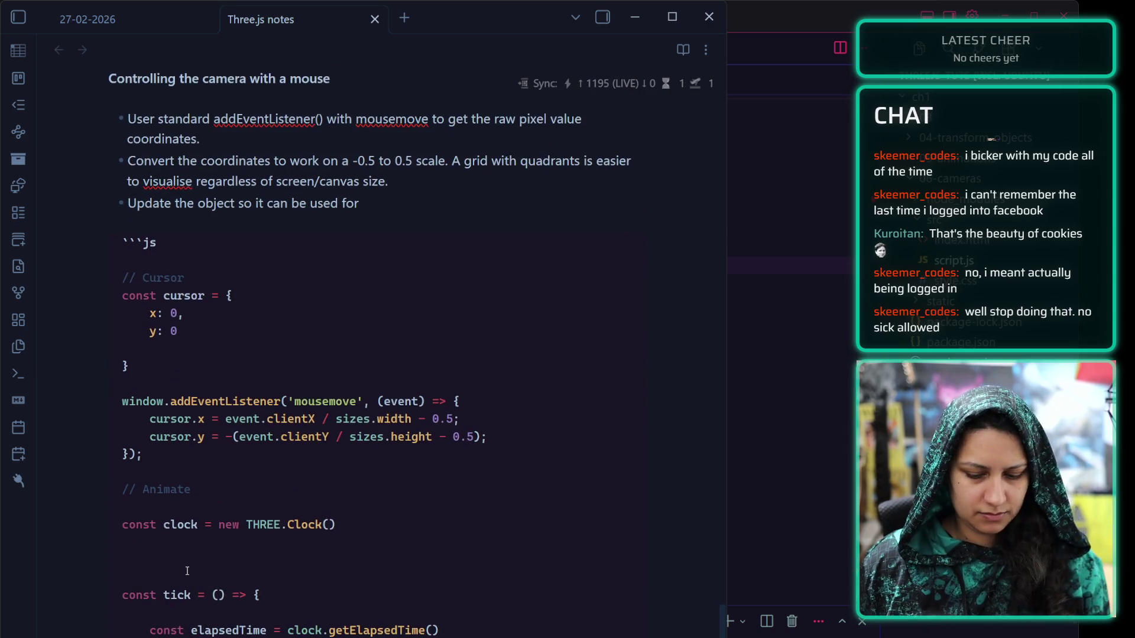
key(BackSpace)
key(BackSpace)
click(227, 585)
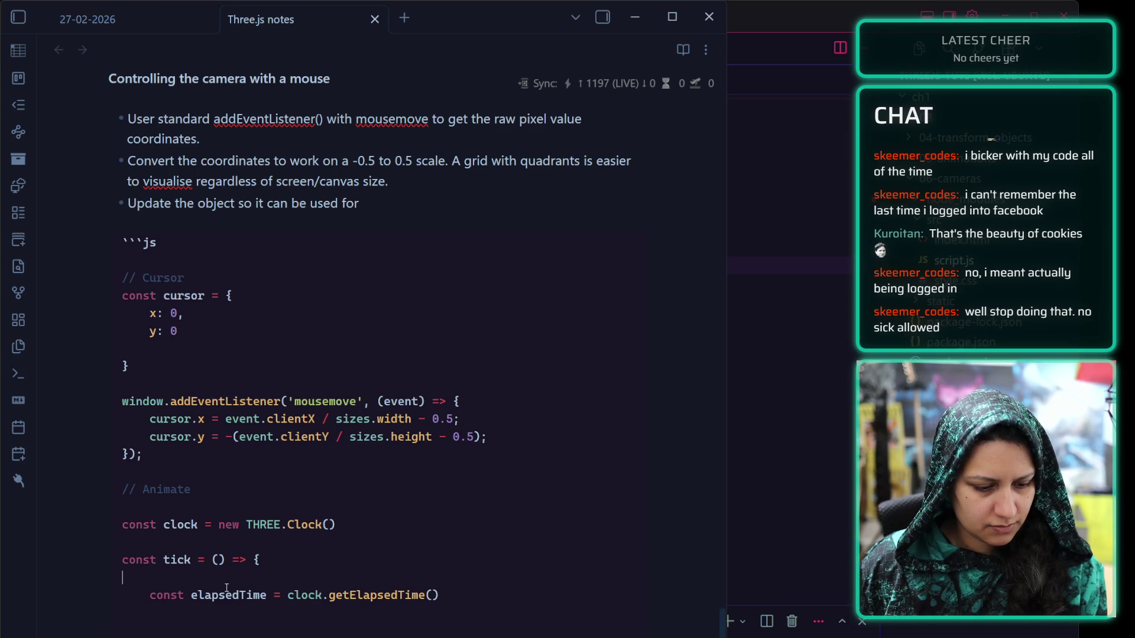
key(BackSpace)
key(Return)
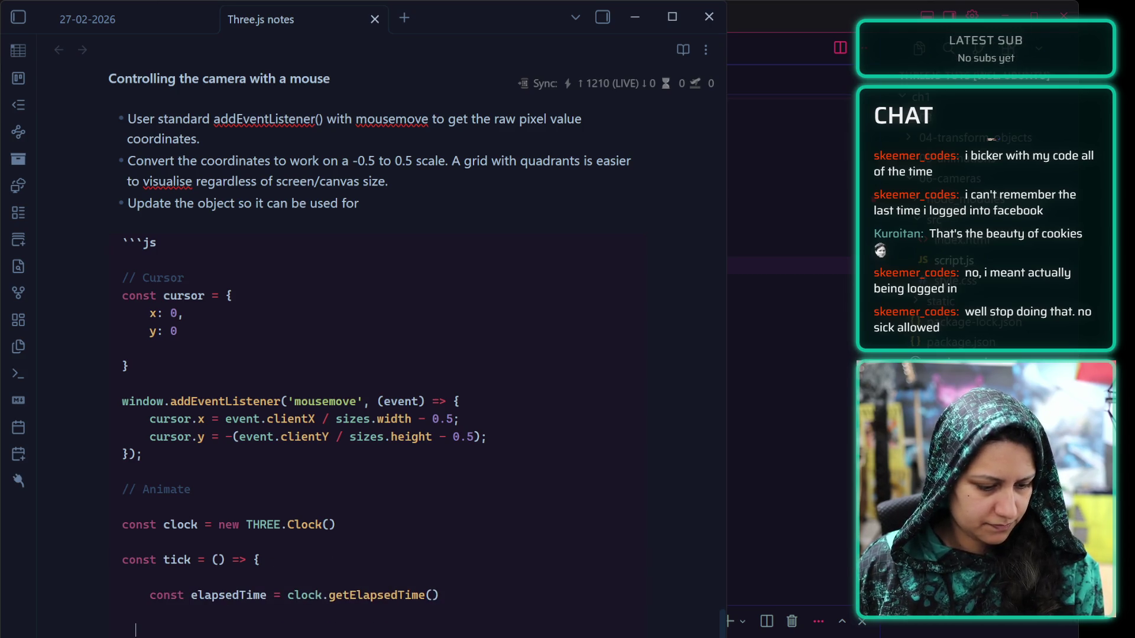
text(// Update objects)
key(BackSpace)
scroll(401, 605, down, 1)
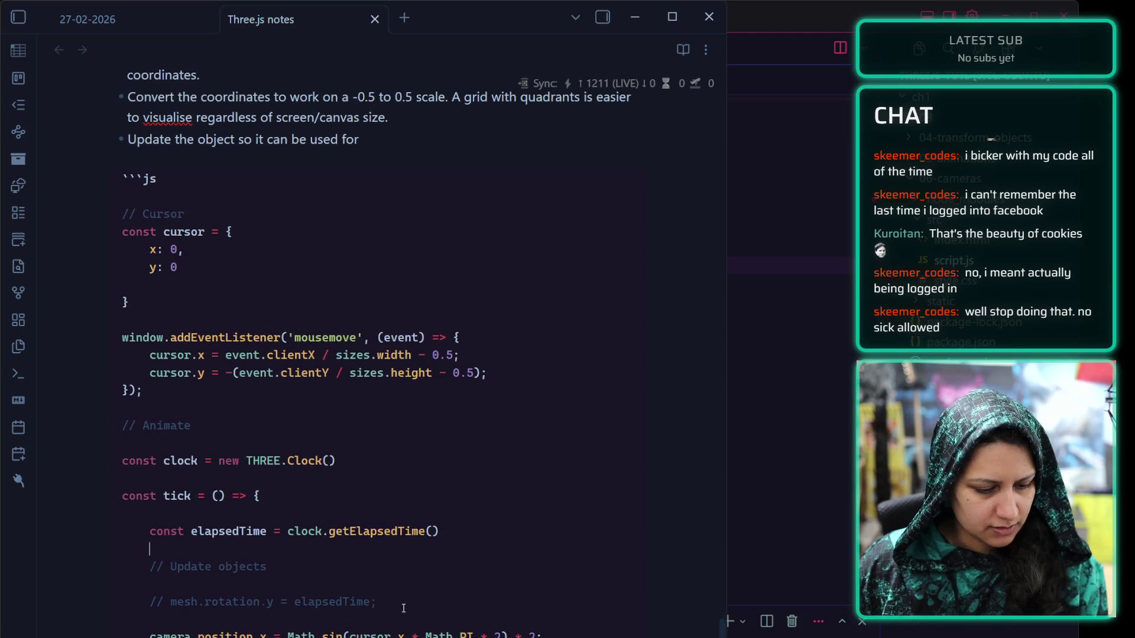
Delete the commented update and mesh rotation lines and close the gaps between the camera lines
mouse_move(421, 604)
mouse_down()
mouse_move(178, 582)
mouse_move(148, 562)
mouse_up()
key(BackSpace)
key(BackSpace)
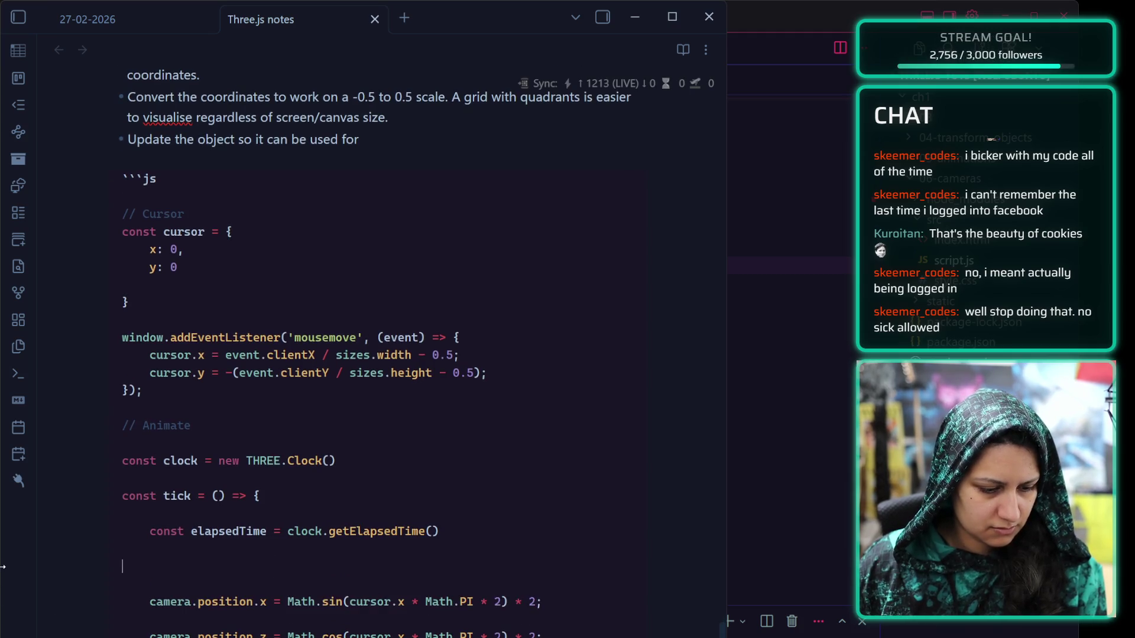
key(BackSpace)
click(240, 591)
key(BackSpace)
click(234, 600)
key(BackSpace)
click(233, 624)
key(BackSpace)
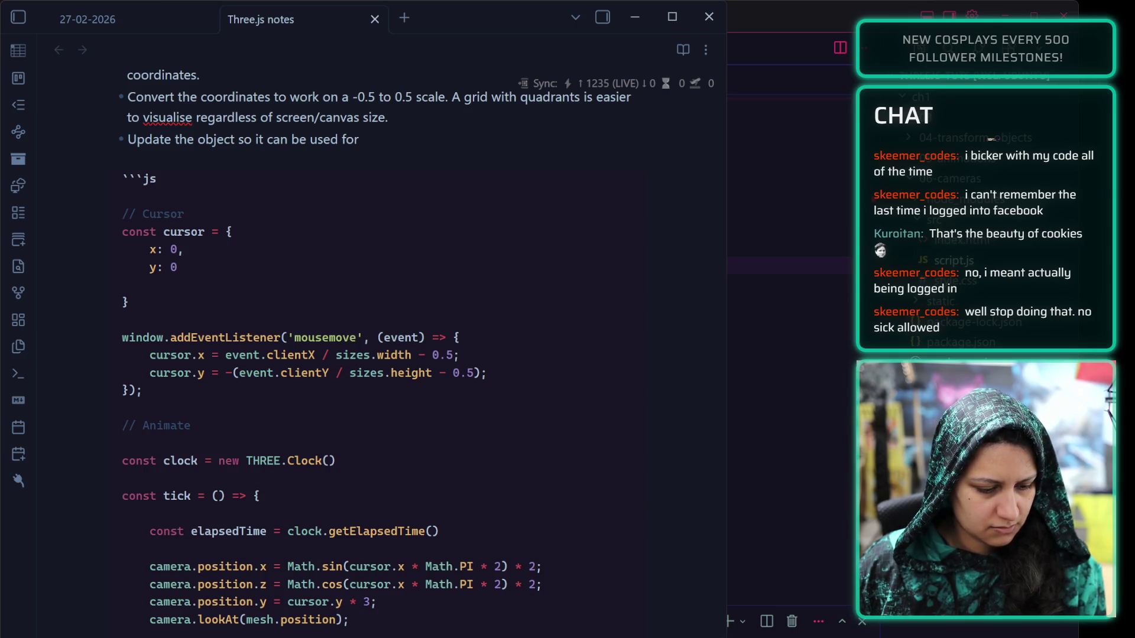
scroll(397, 591, down, 2)
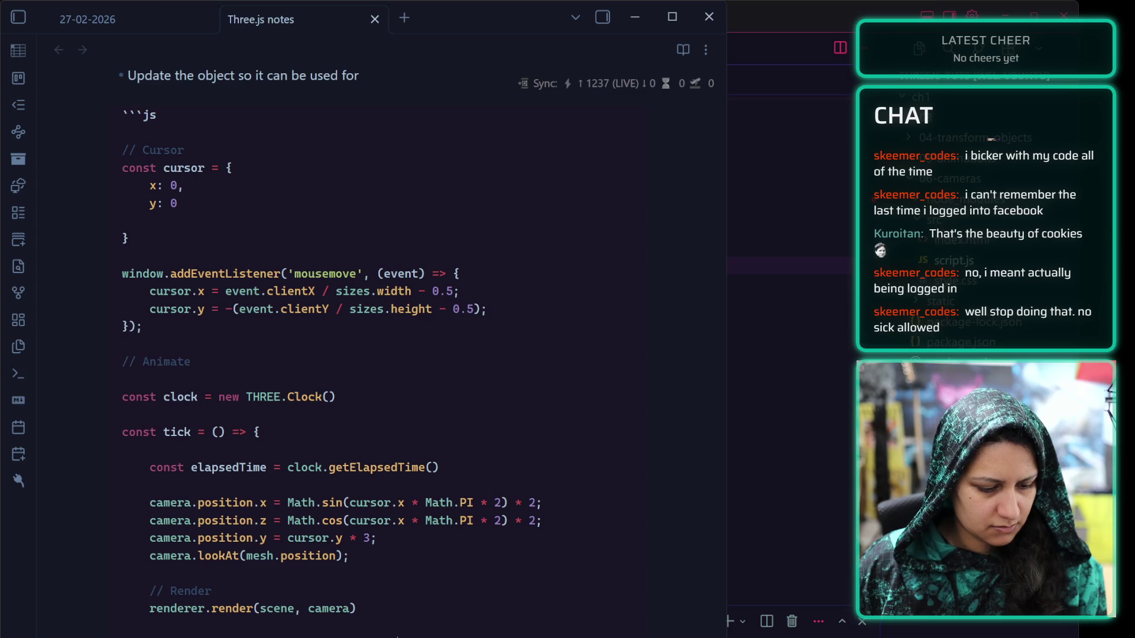
scroll(397, 591, down, 2)
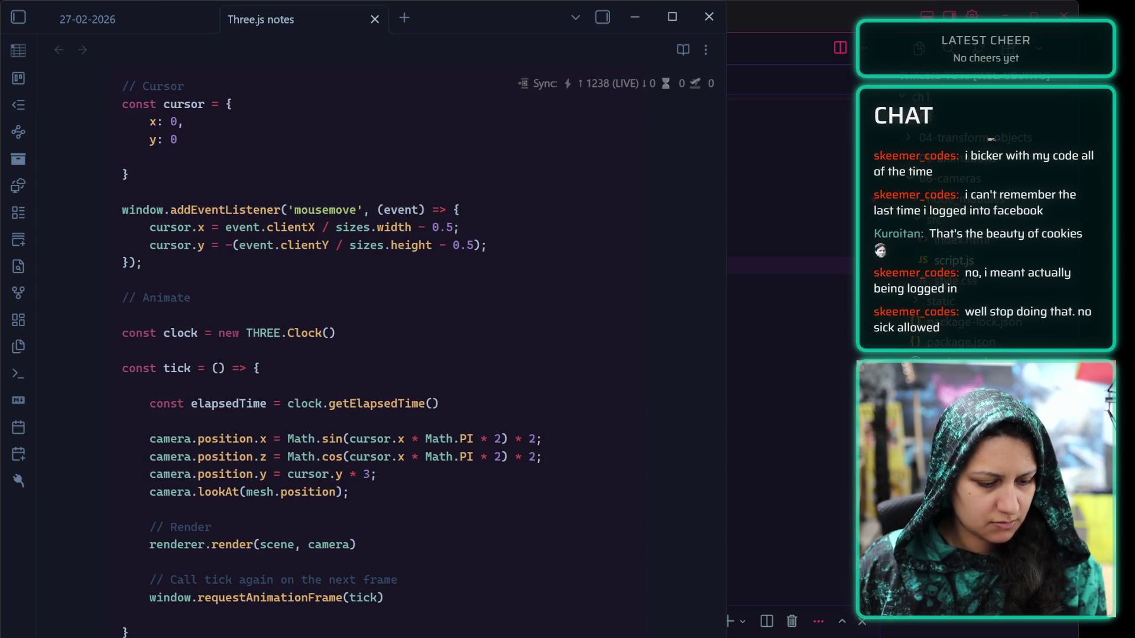
click(211, 611)
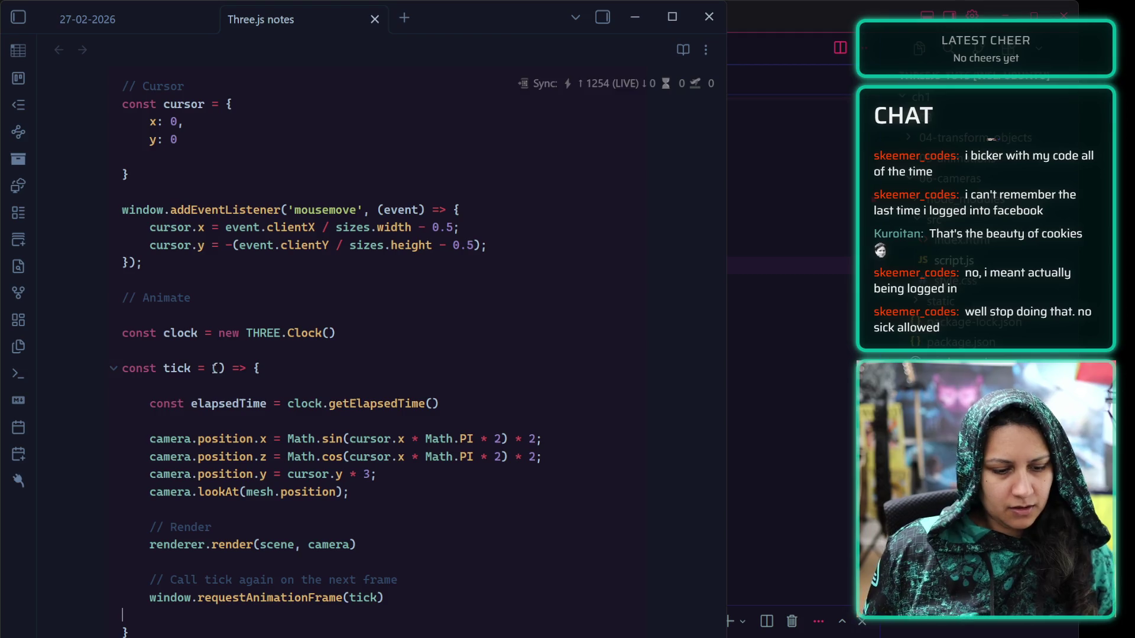
scroll(227, 356, up, 3)
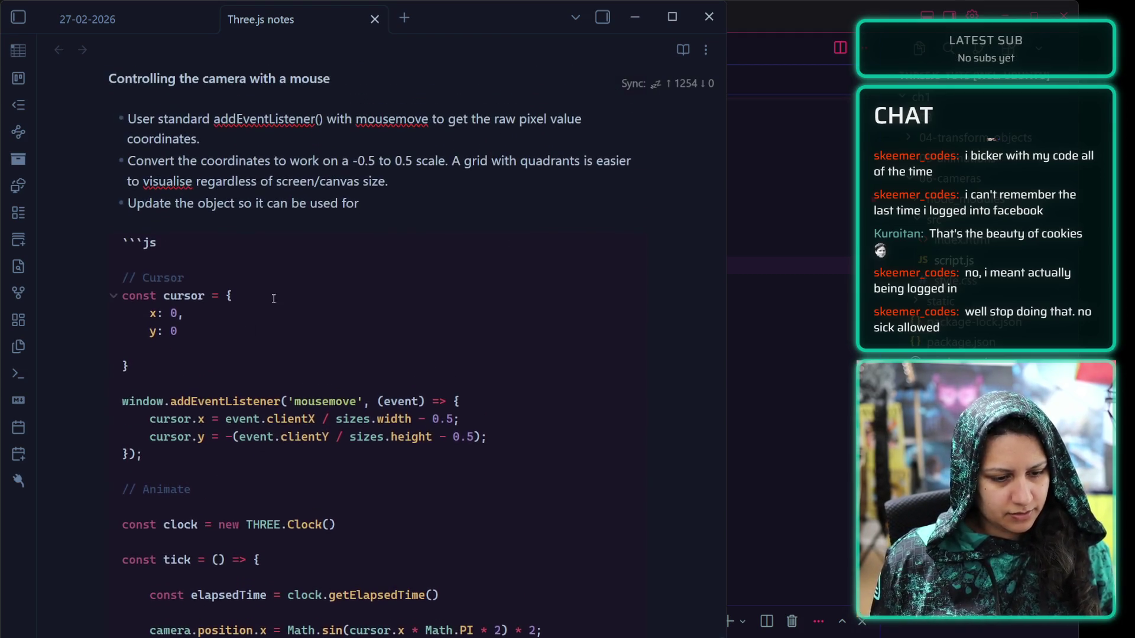
click(394, 208)
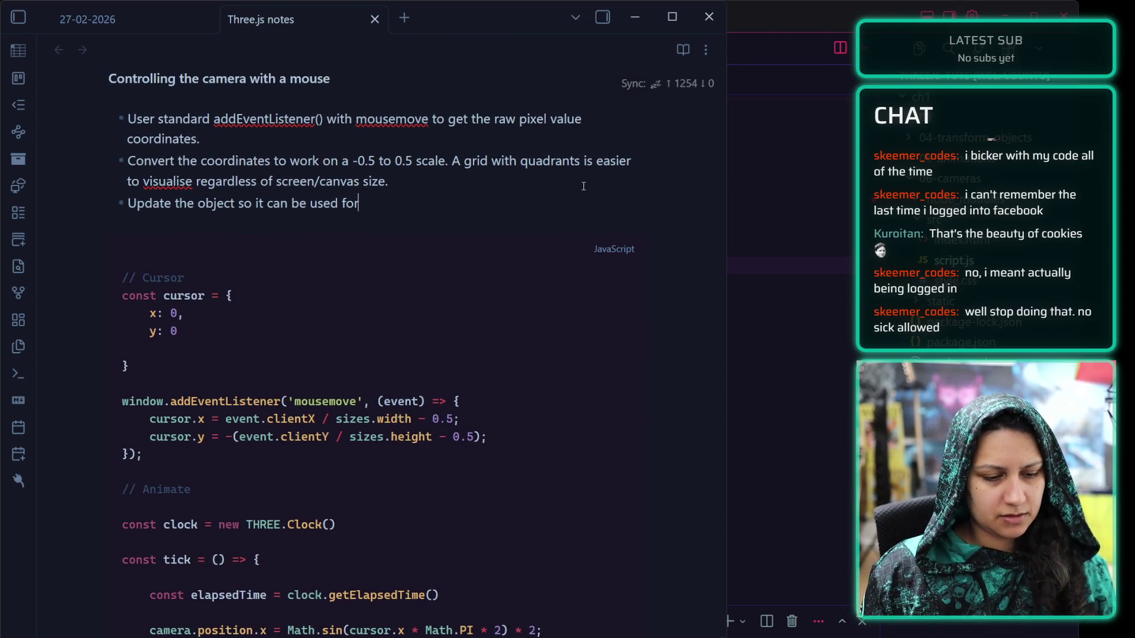
Insert 'cursor' before 'object' and finish the third bullet with 'updating the camera position'
click(198, 206)
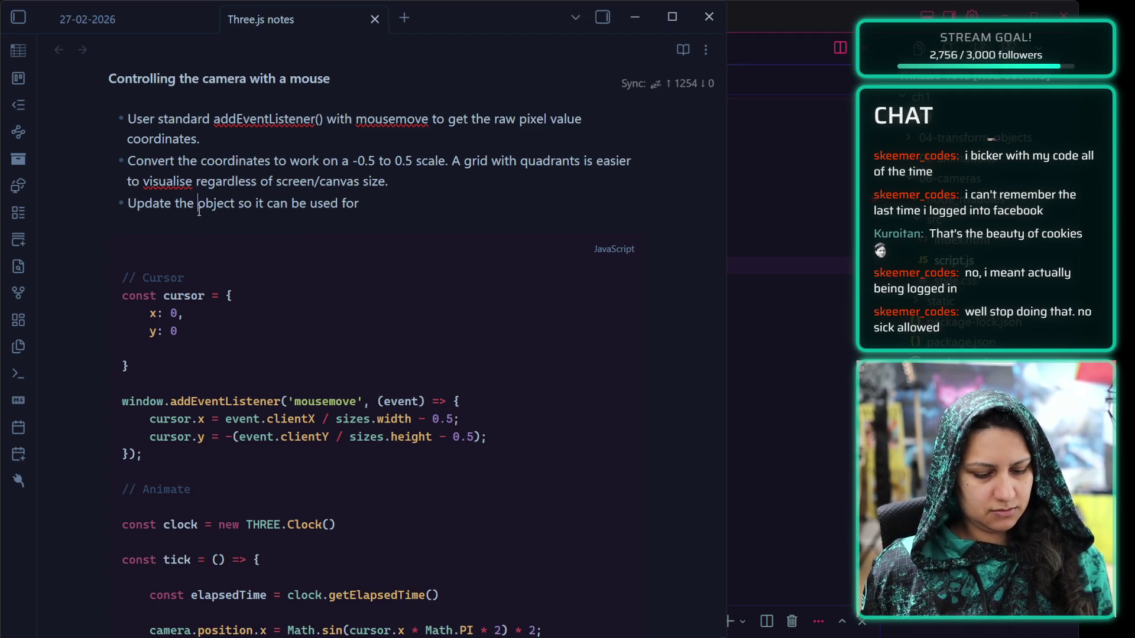
text(cursor )
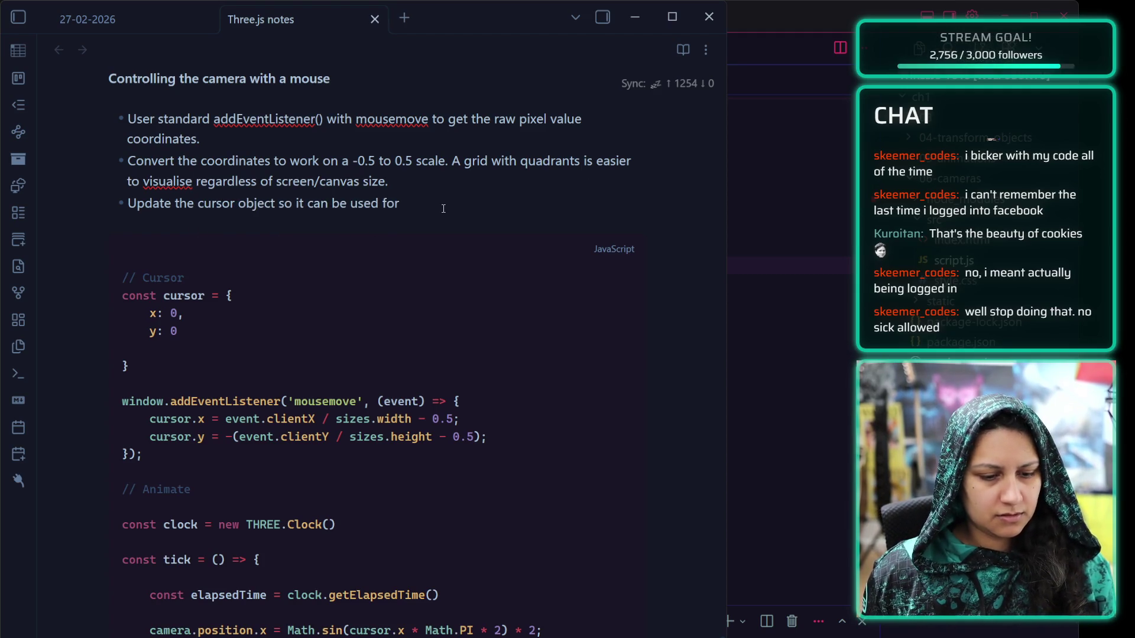
text( udpate)
key(BackSpace)
key(BackSpace)
key(BackSpace)
key(BackSpace)
key(BackSpace)
text(pdating the camera position)
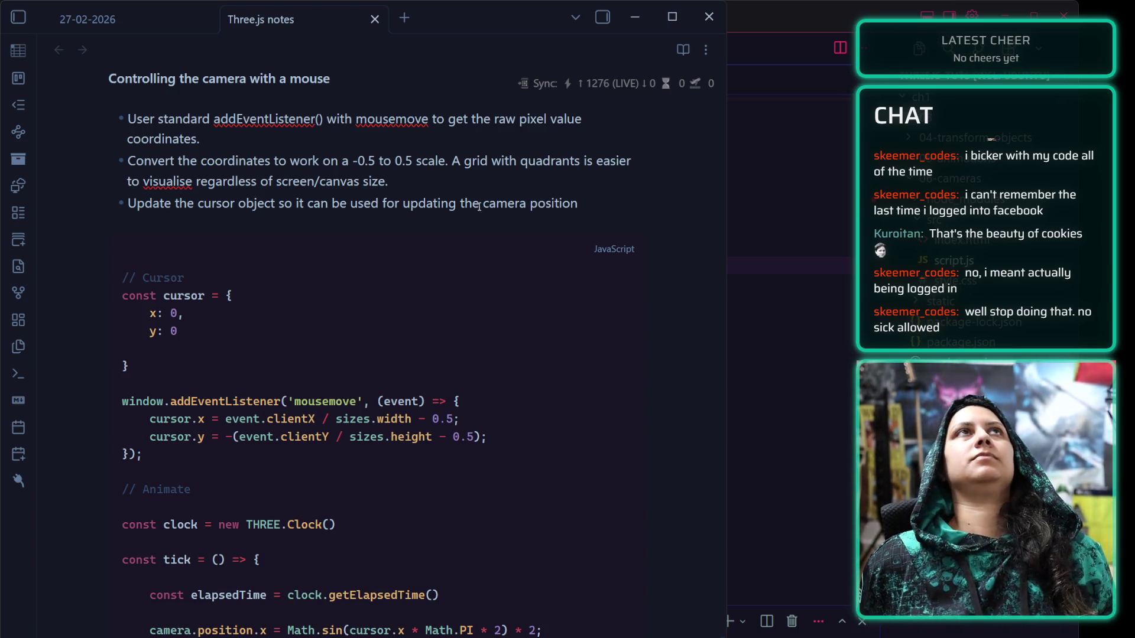
scroll(574, 524, down, 3)
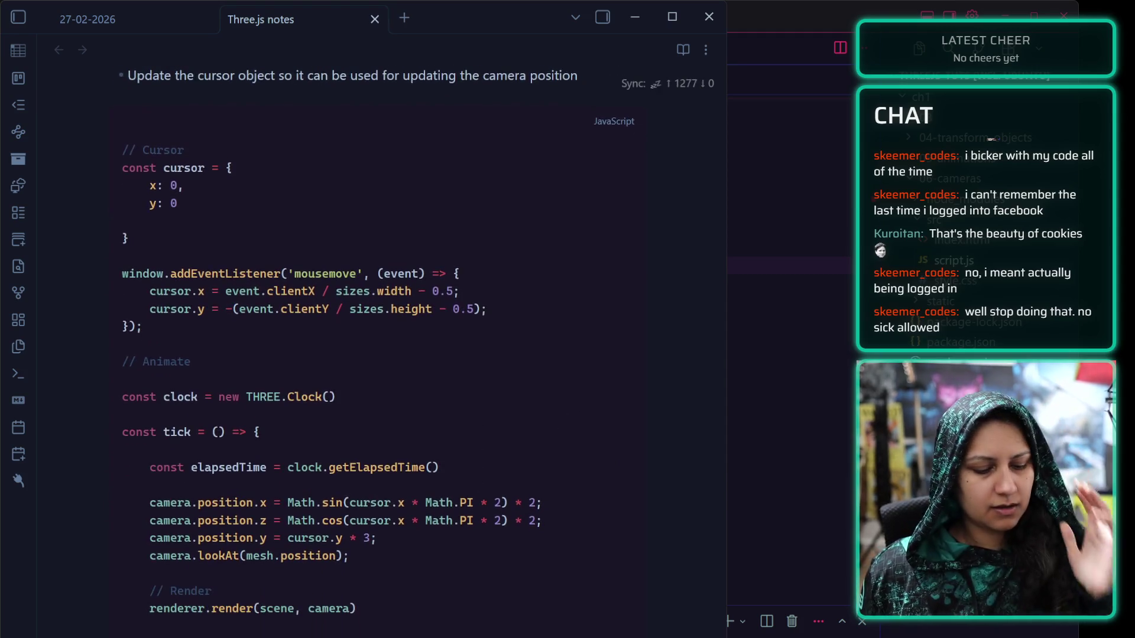
scroll(354, 343, down, 3)
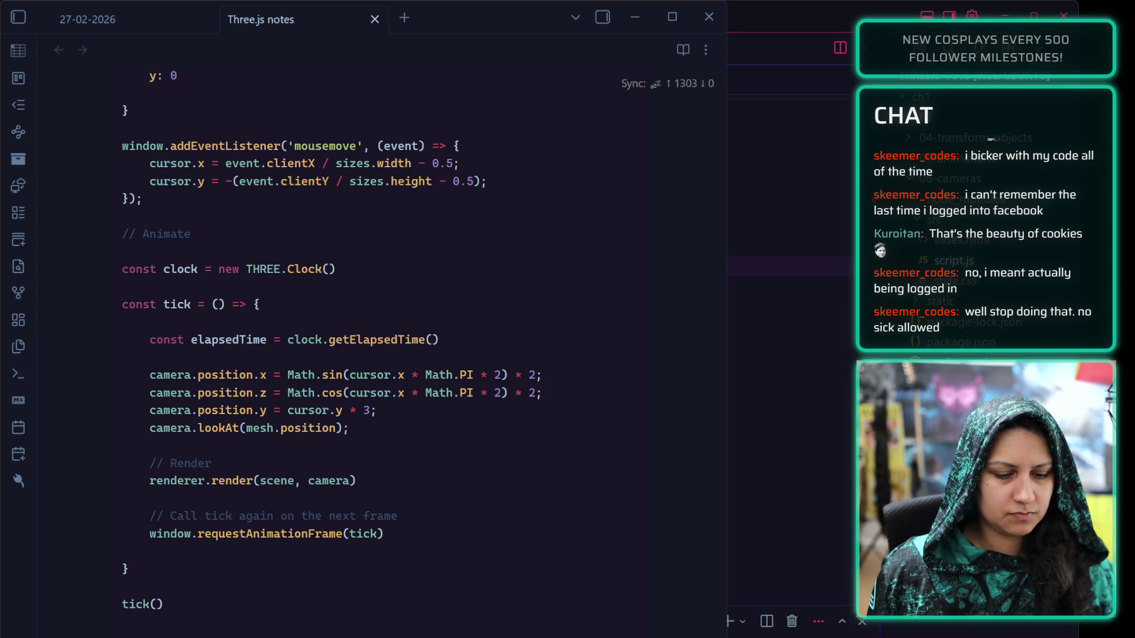
scroll(381, 330, up, 4)
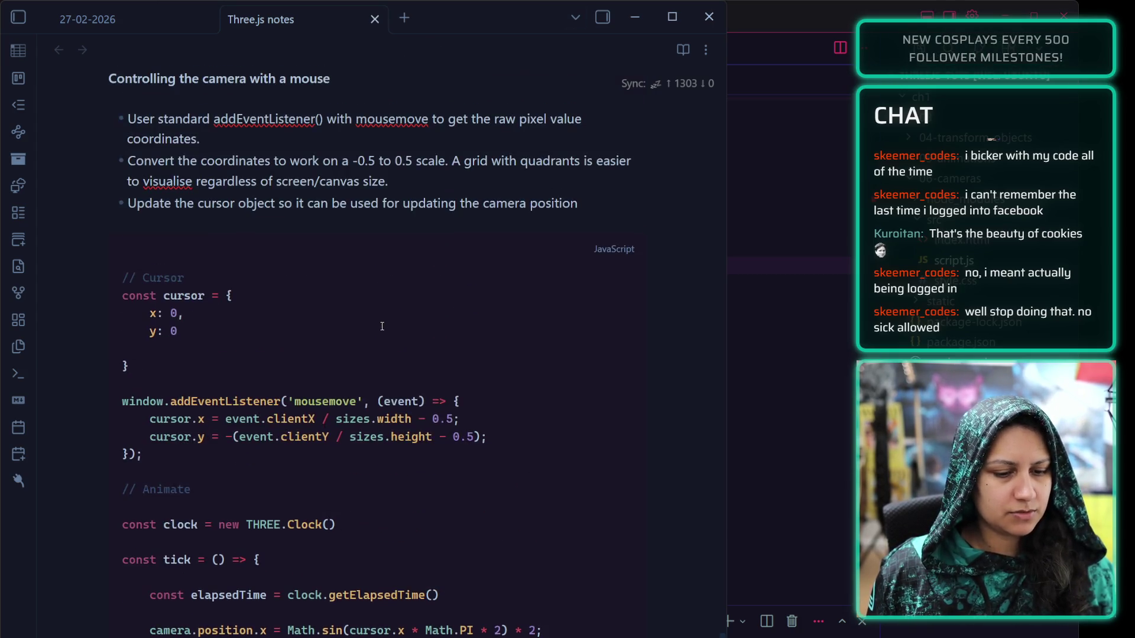
Add '(left to right, bottom to top)' after 'scale' in the second bullet
click(447, 161)
text((left)
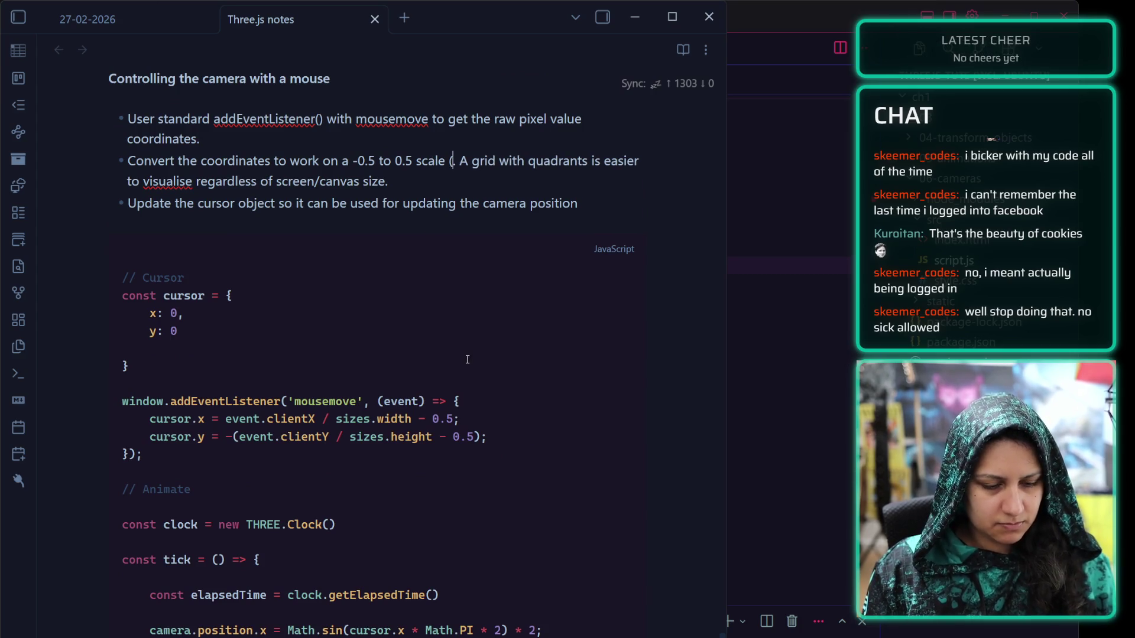
text( to right, down to )
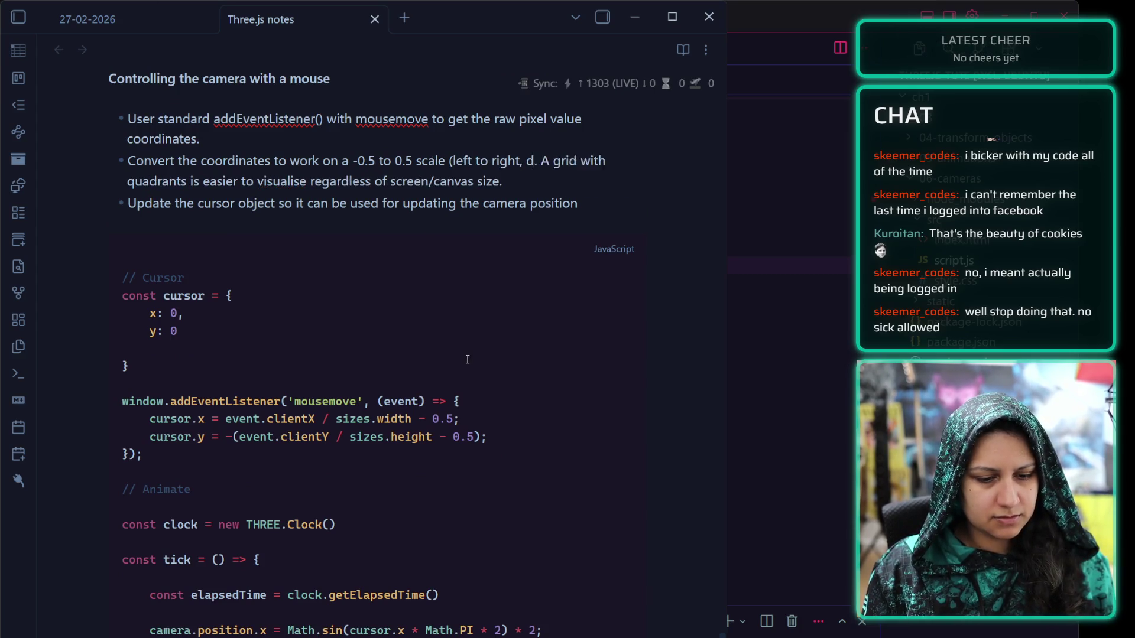
text(up))
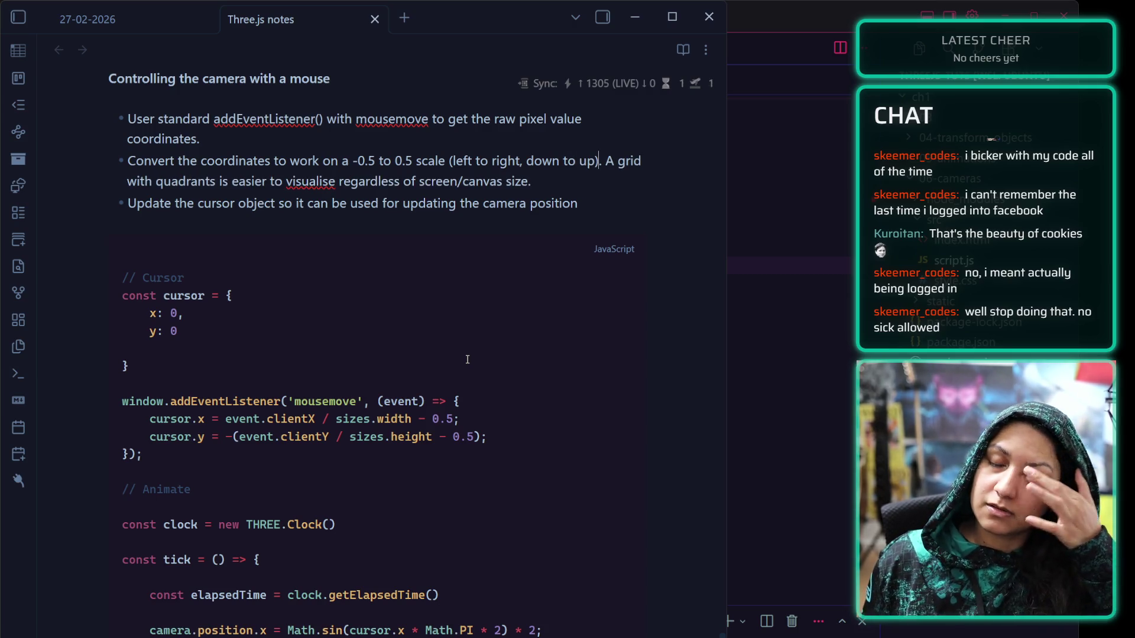
key(BackSpace)
key(BackSpace)
key(BackSpace)
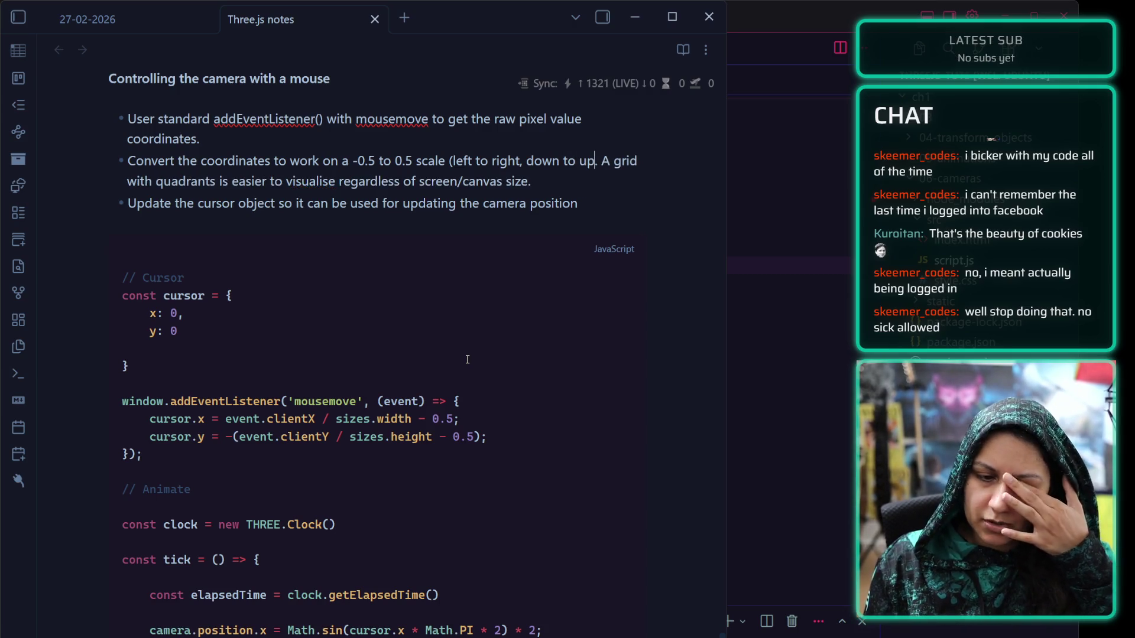
text(bottom to top)
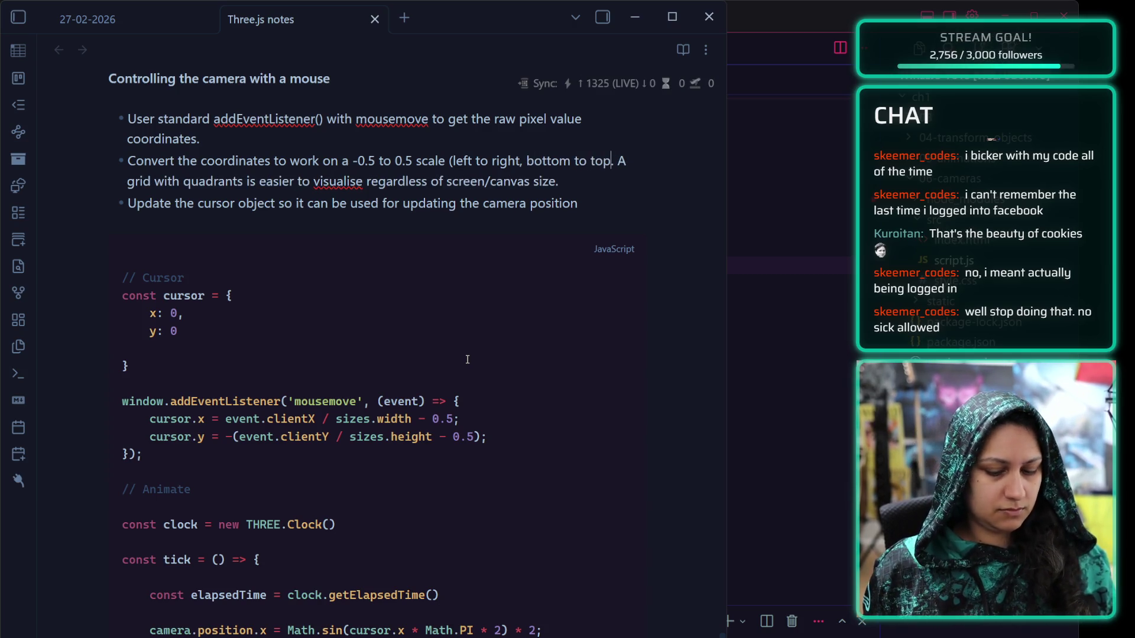
text())
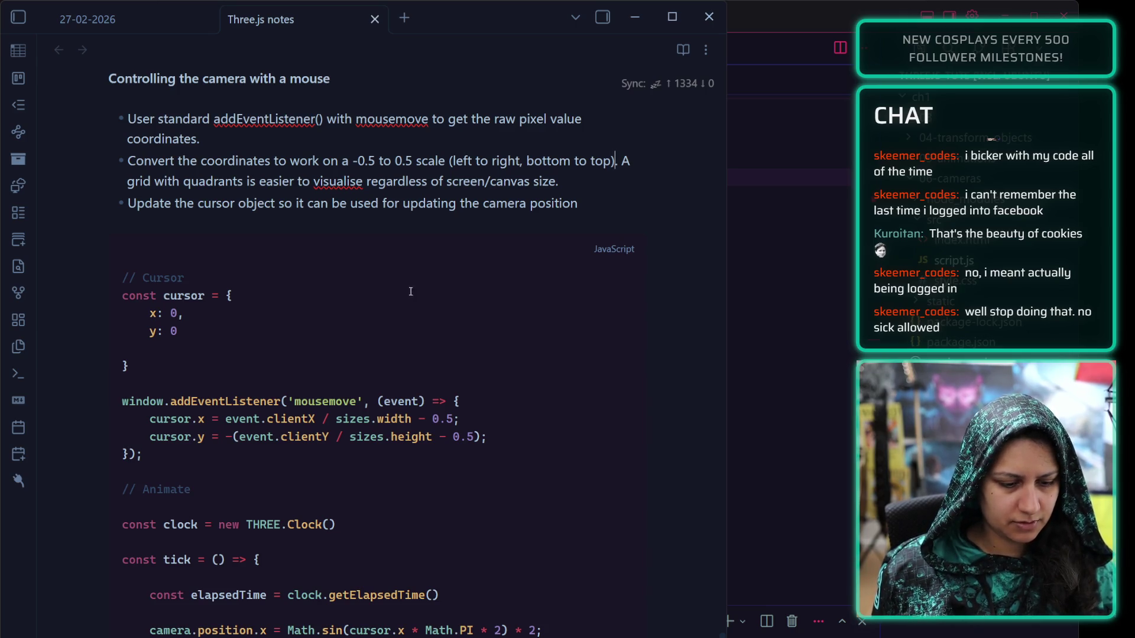
Start a '### Built-in controls' heading on a new line below the Math.PI revolution note
scroll(196, 522, down, 9)
click(152, 474)
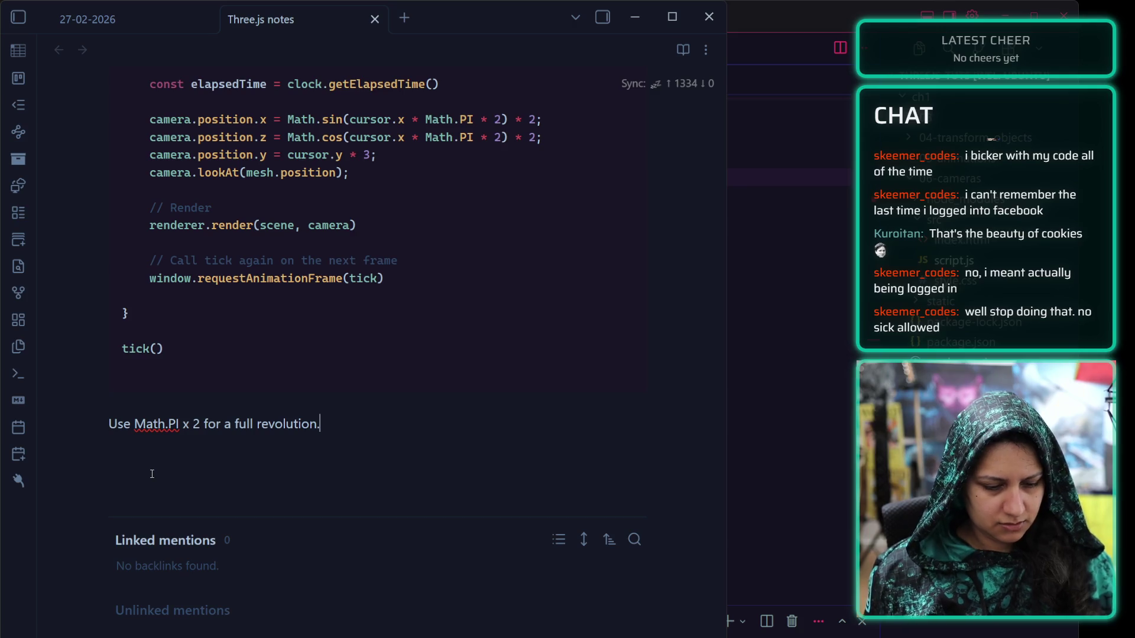
key(Return)
key(Return)
text(## Bul)
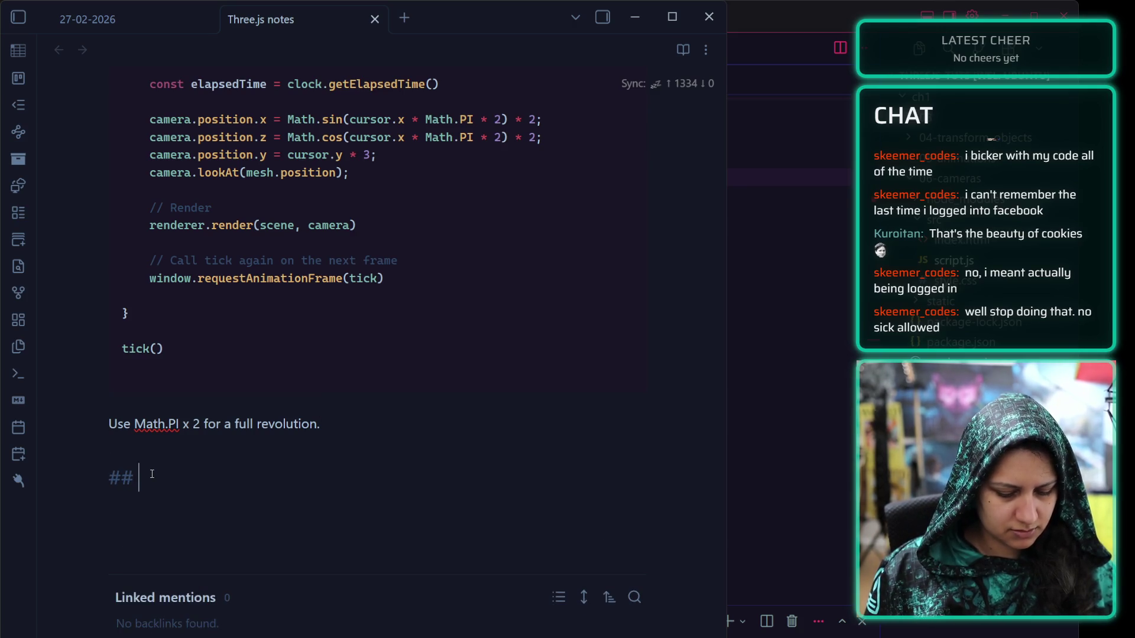
key(BackSpace)
text(il)
key(BackSpace)
key(BackSpace)
key(BackSpace)
key(BackSpace)
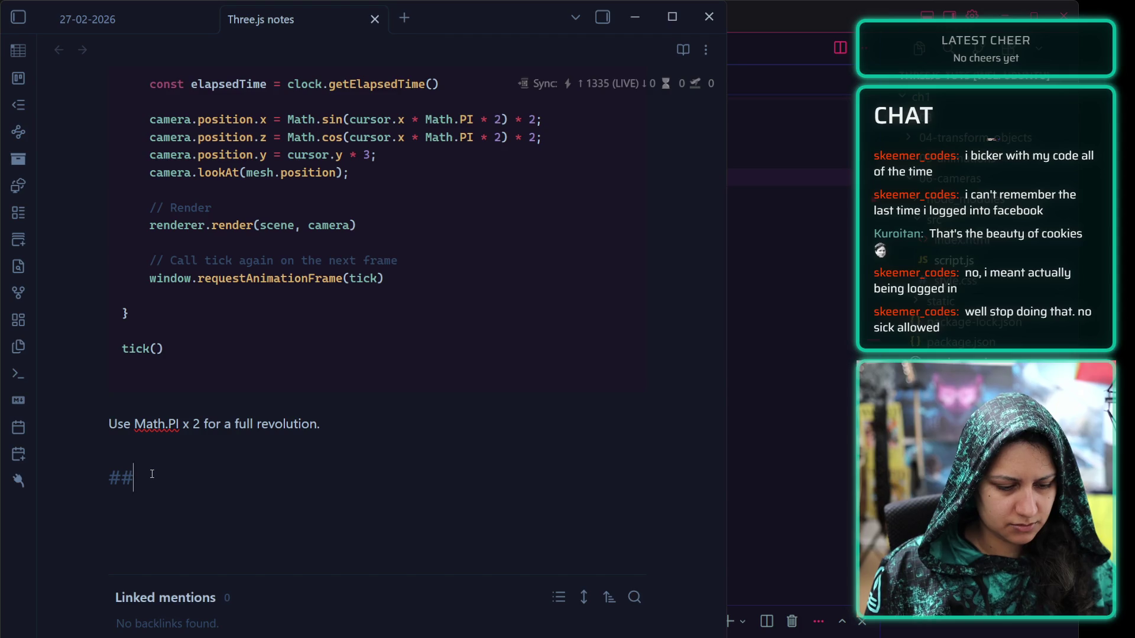
key(BackSpace)
text(# Bul)
key(BackSpace)
text(ilt-in control)
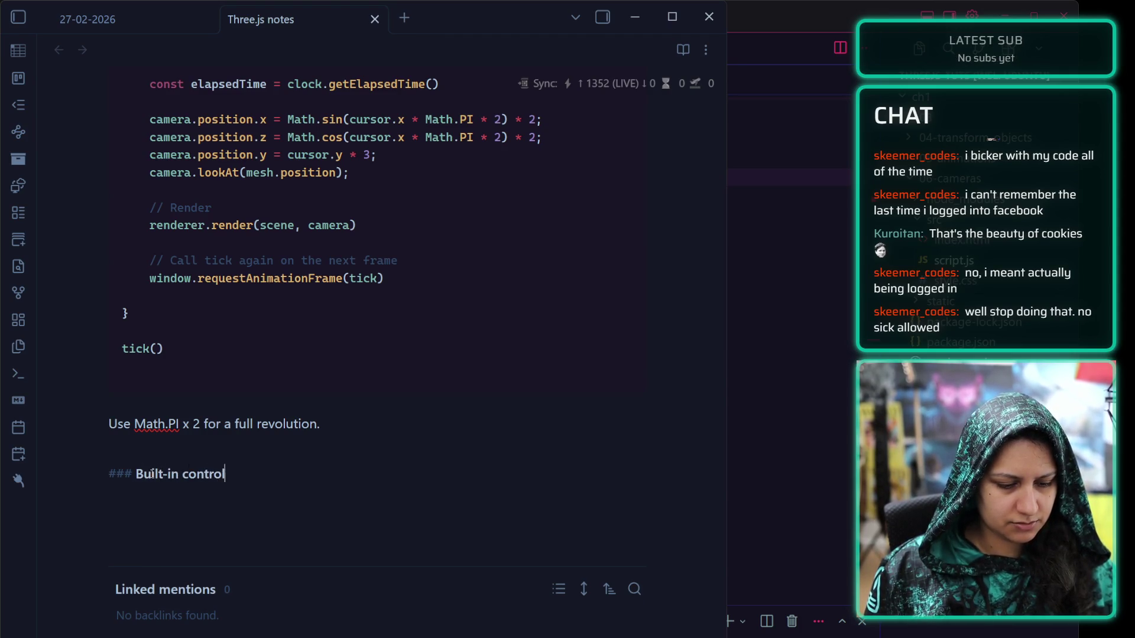
text(s)
key(Return)
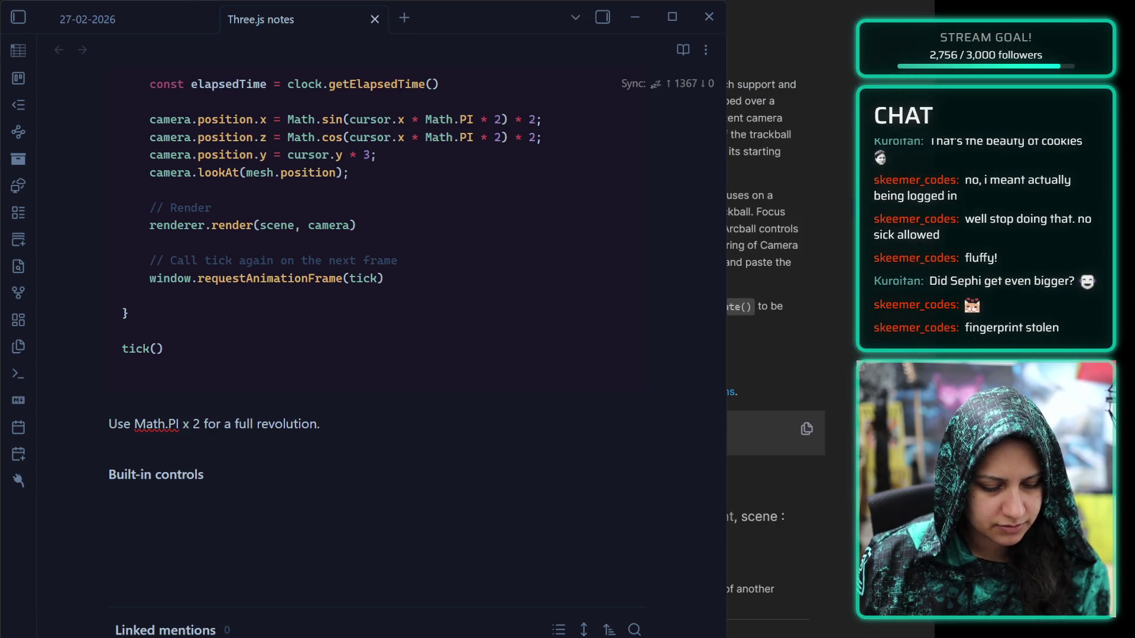
In the three.js docs, browse the DragControls, FirstPersonControls, FlyControls and MapControls pages
key(alt+Tab)
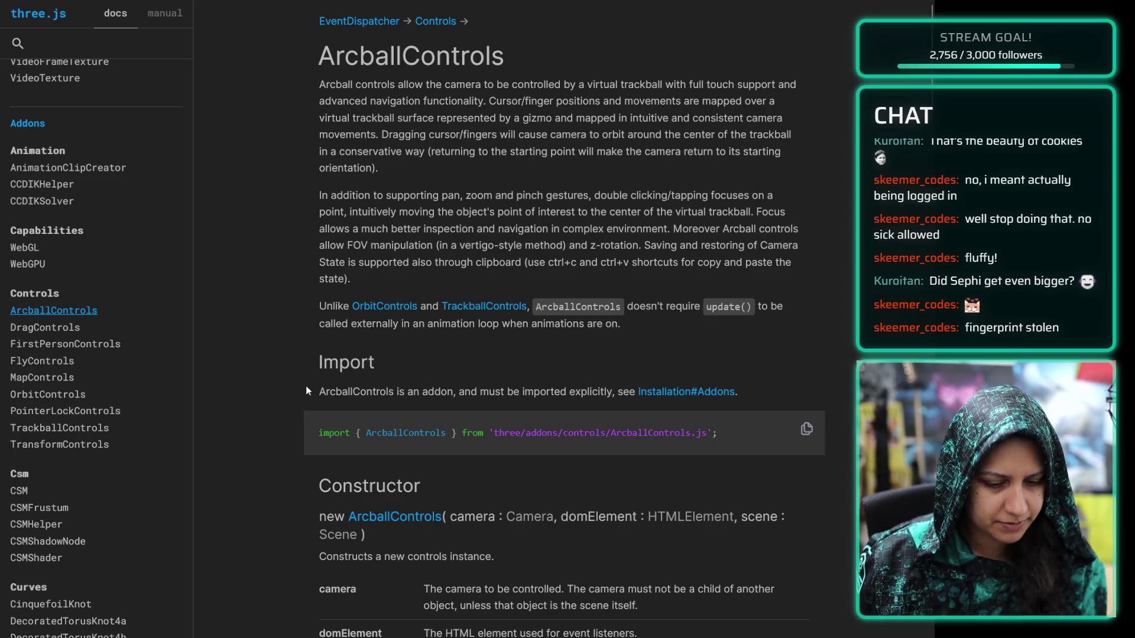
click(35, 325)
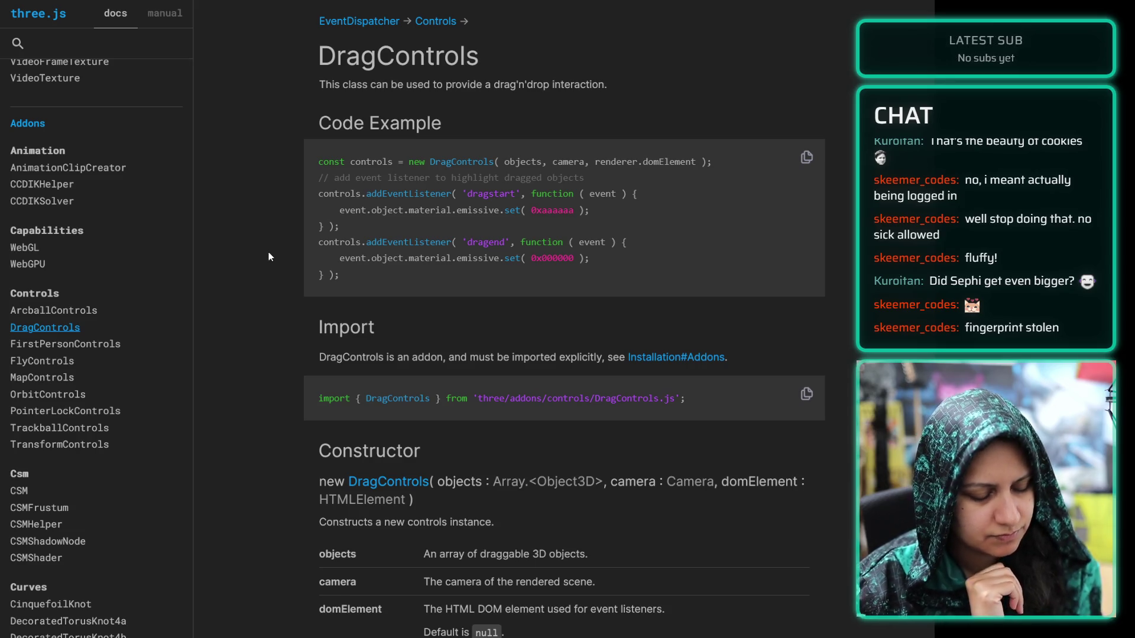
click(72, 348)
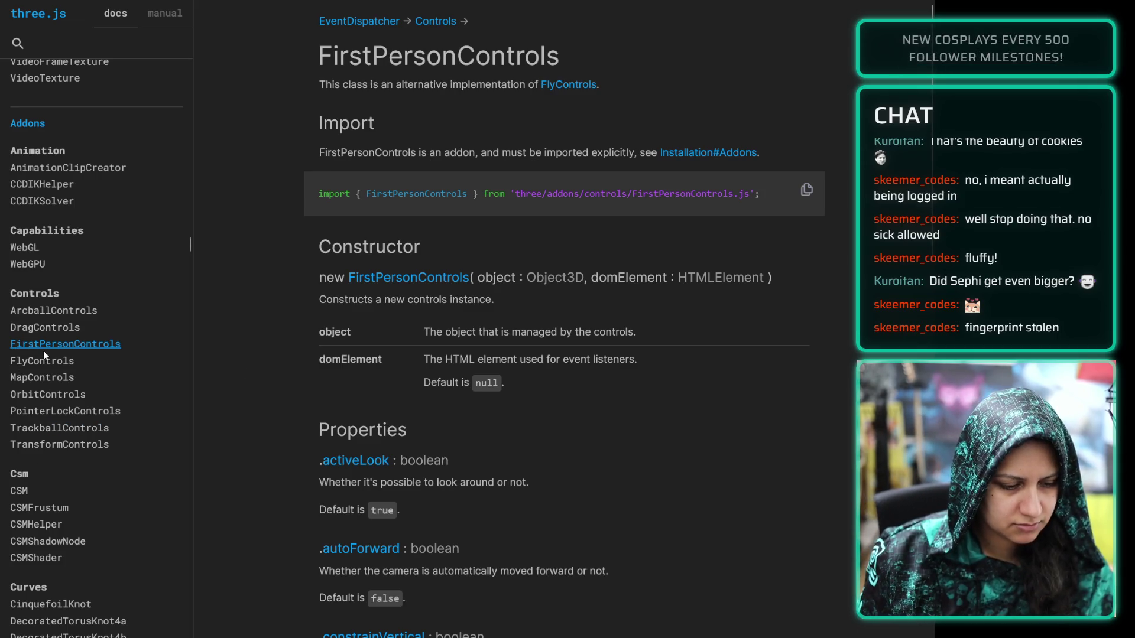
click(40, 368)
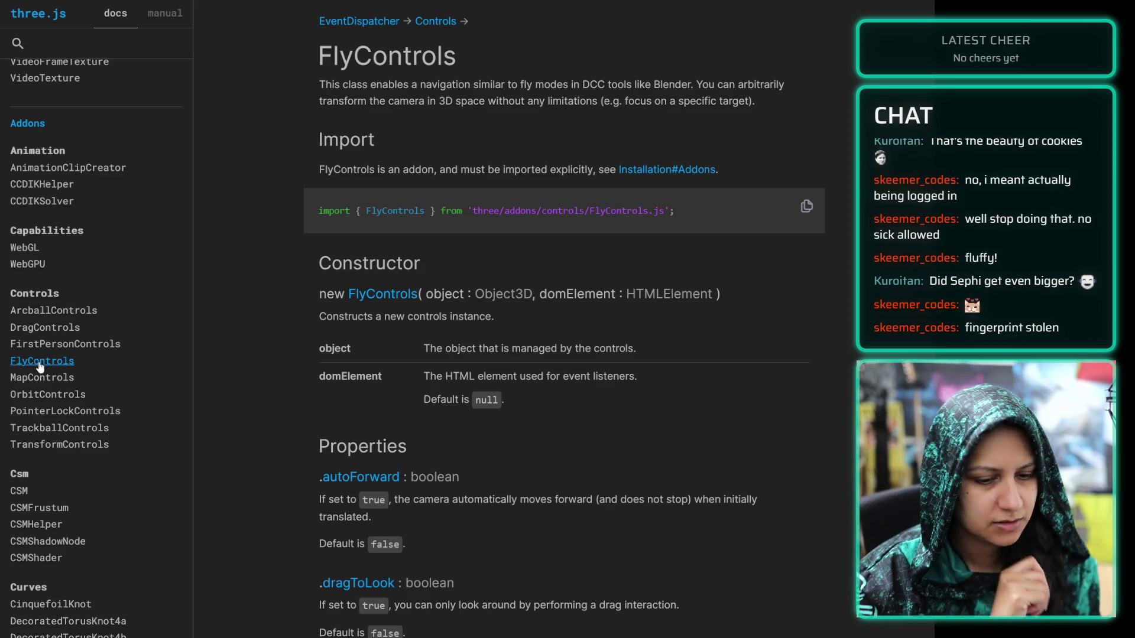
click(47, 379)
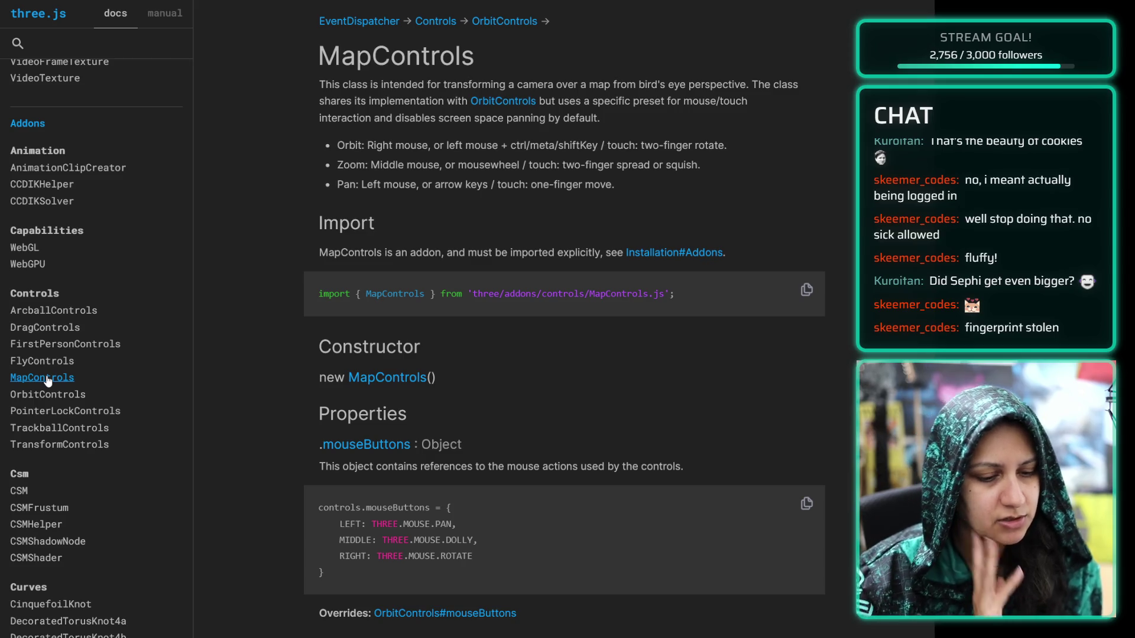
Browse the OrbitControls, PointerLockControls, TrackballControls and TransformControls pages, then return to the Journey lesson
click(76, 394)
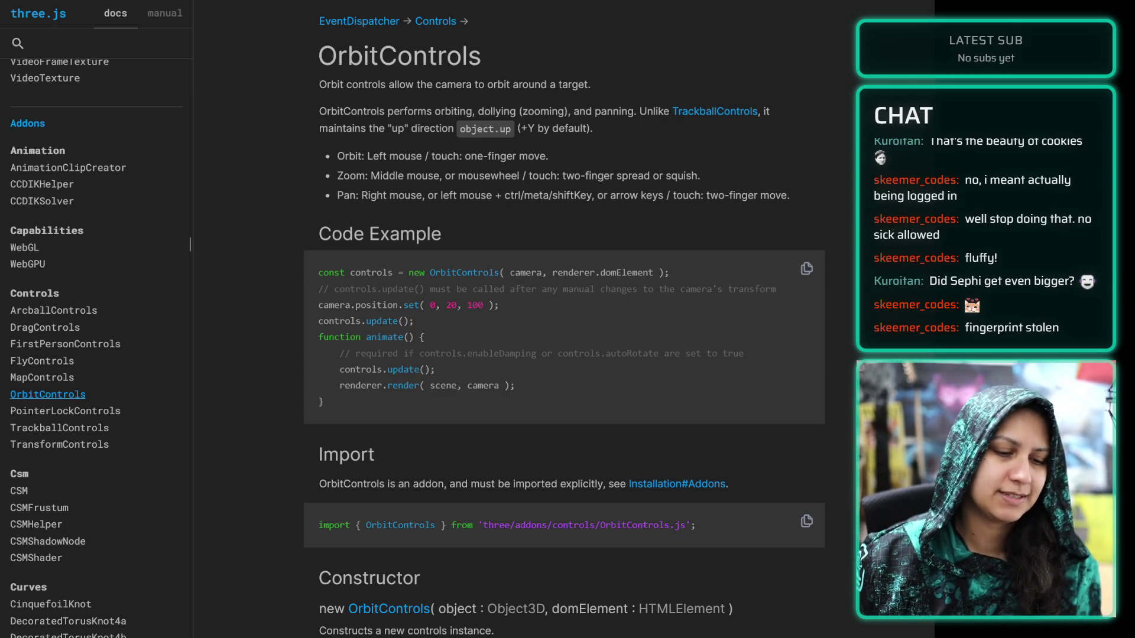
click(52, 413)
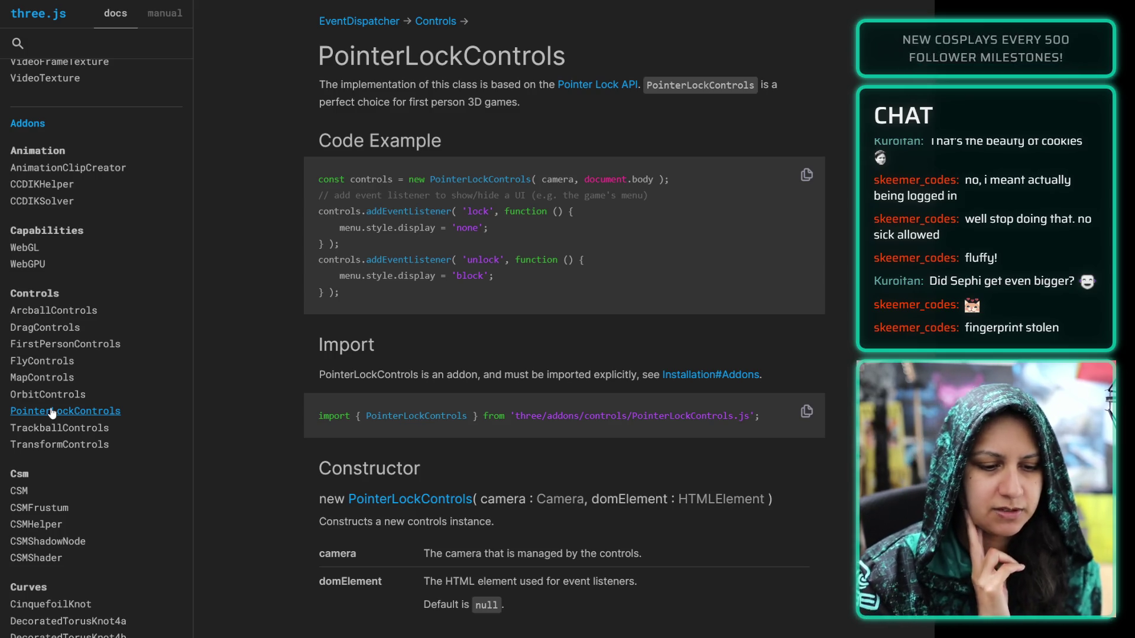
click(59, 428)
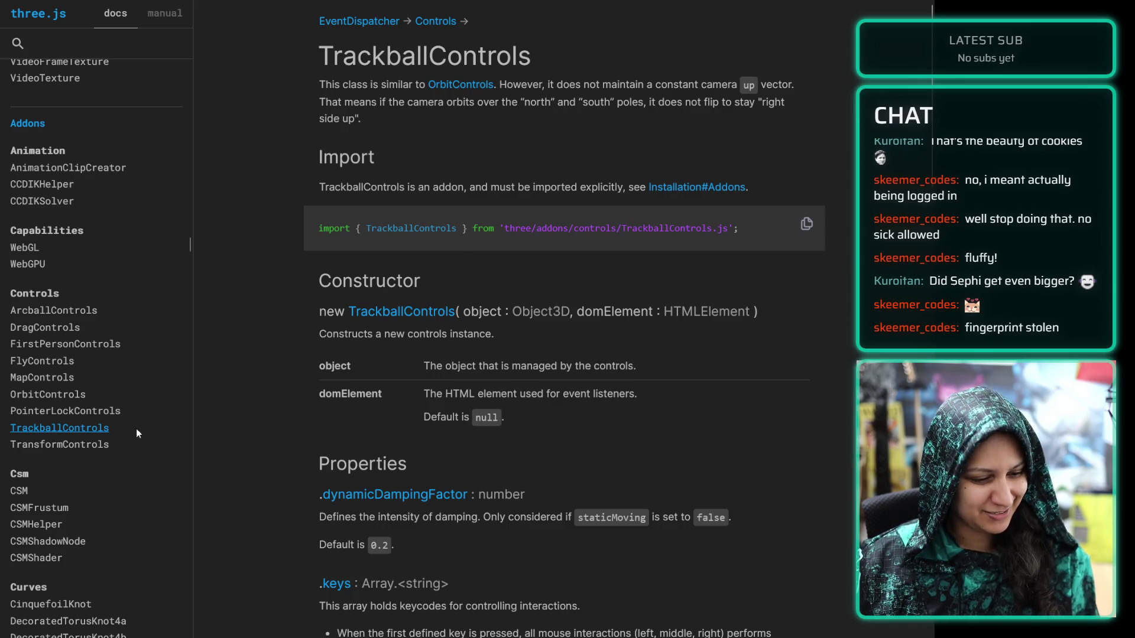
click(106, 444)
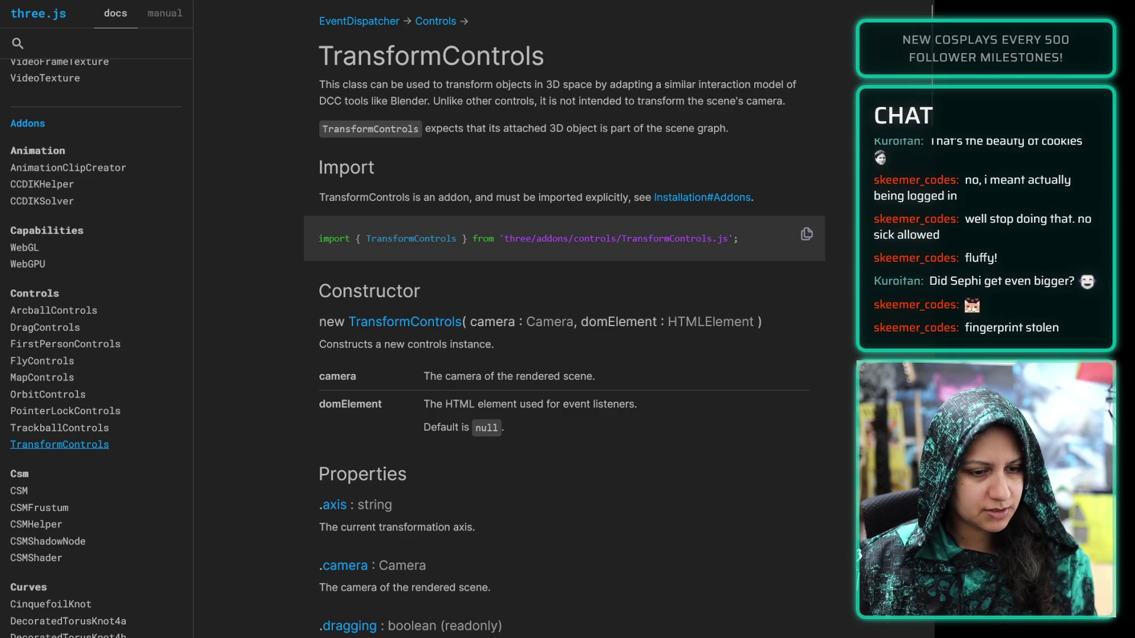
key(ctrl+Tab)
scroll(306, 281, down, 6)
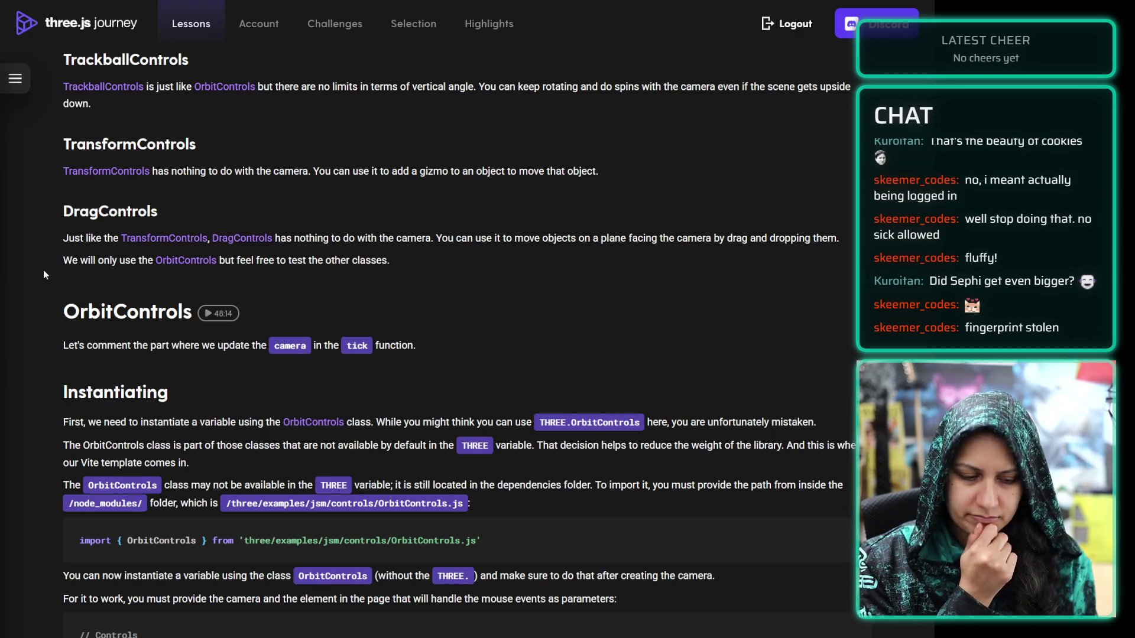
Play the Cameras lesson video and skip ahead to about 19:34, then near 41:27
scroll(40, 269, up, 20)
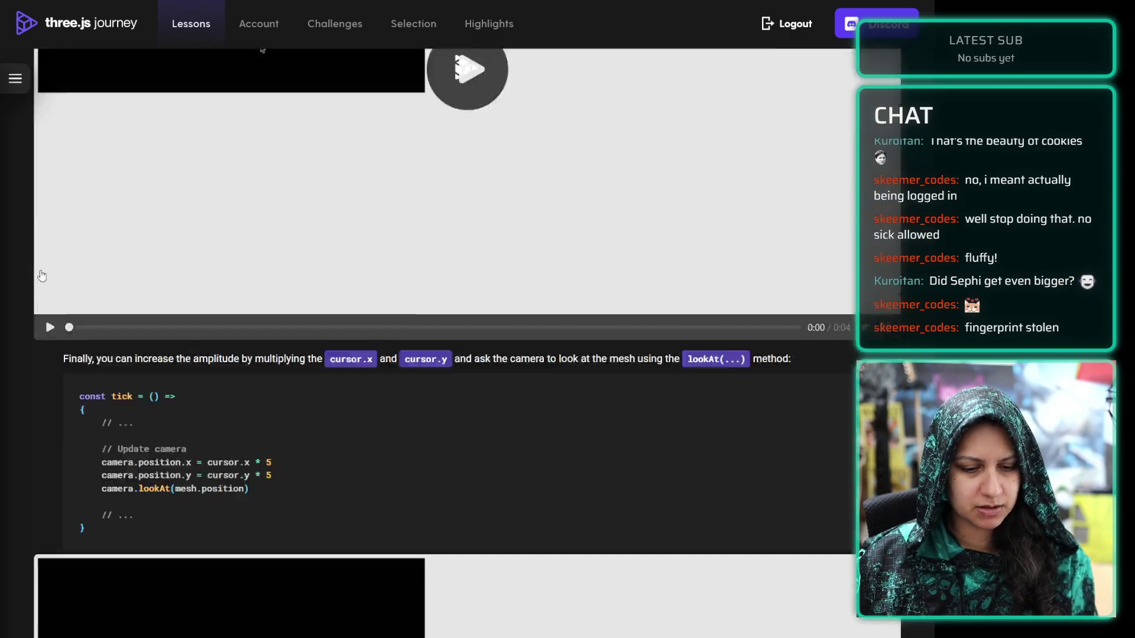
scroll(37, 269, up, 20)
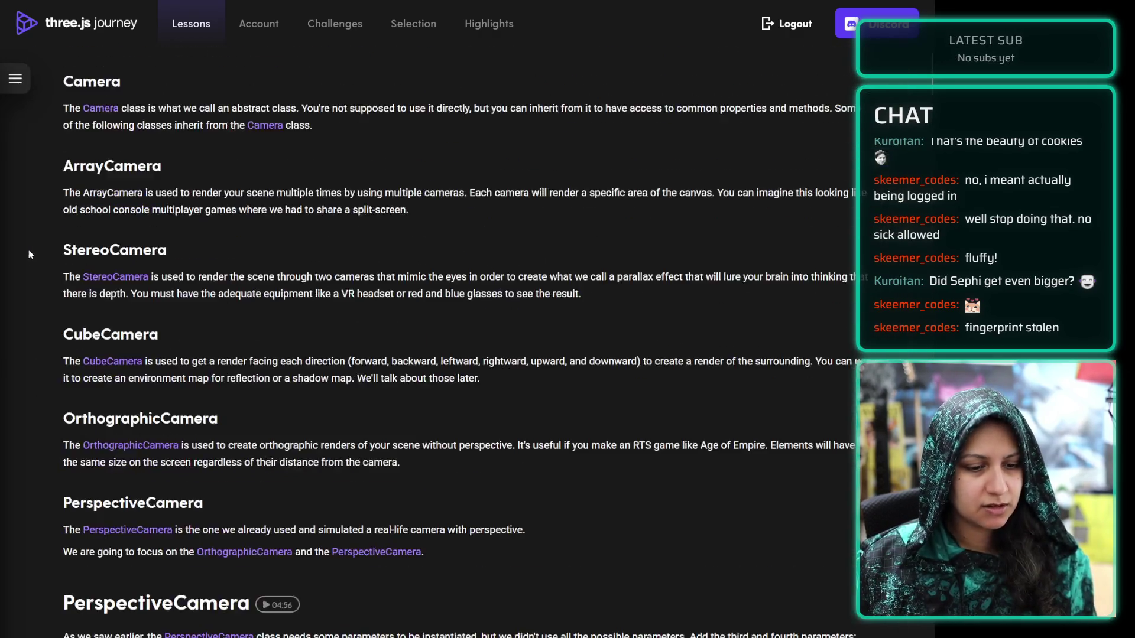
scroll(29, 249, up, 7)
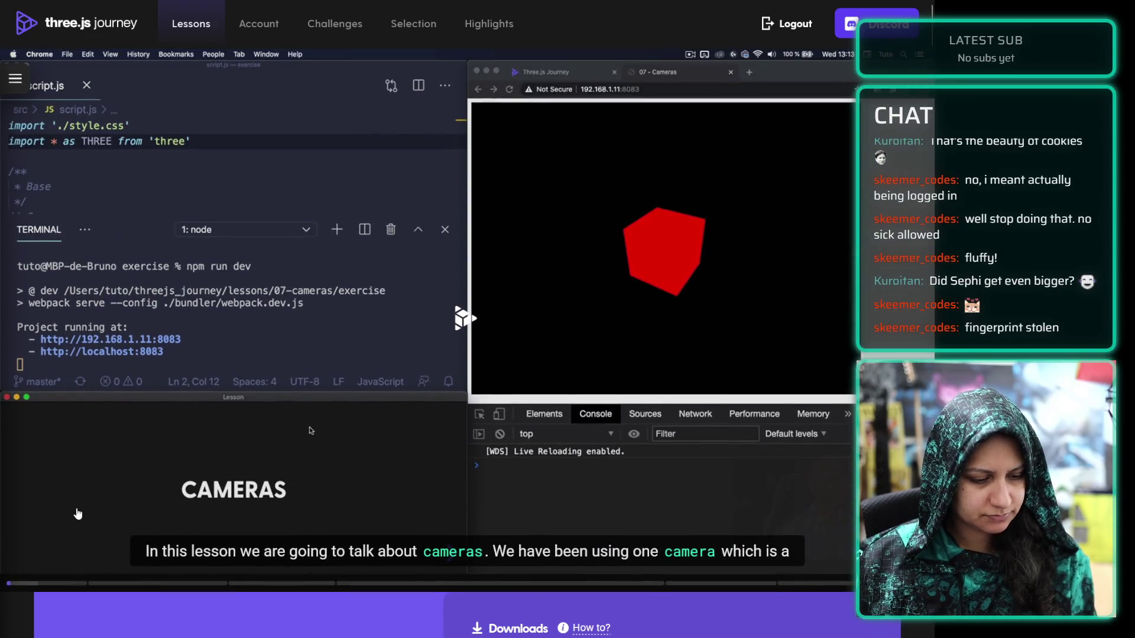
click(75, 519)
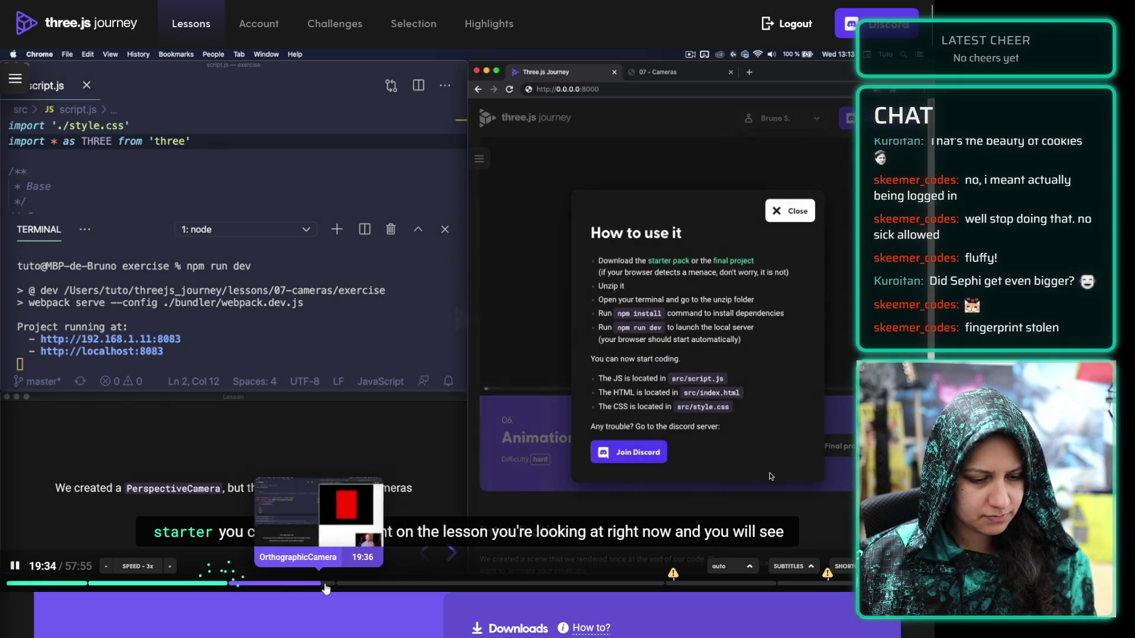
click(319, 588)
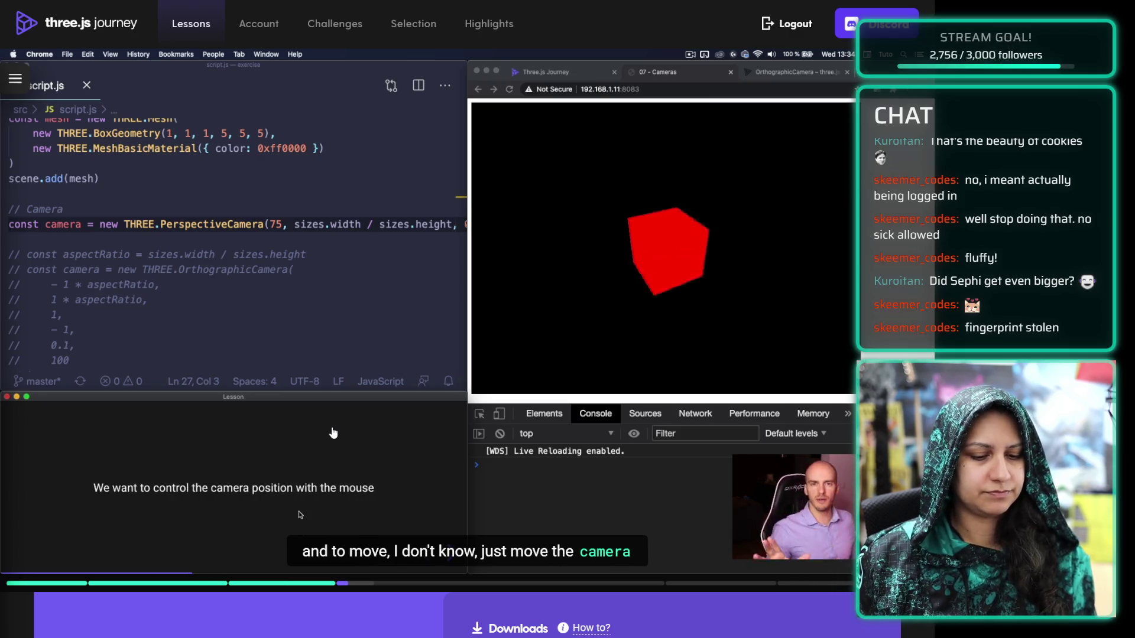
click(667, 588)
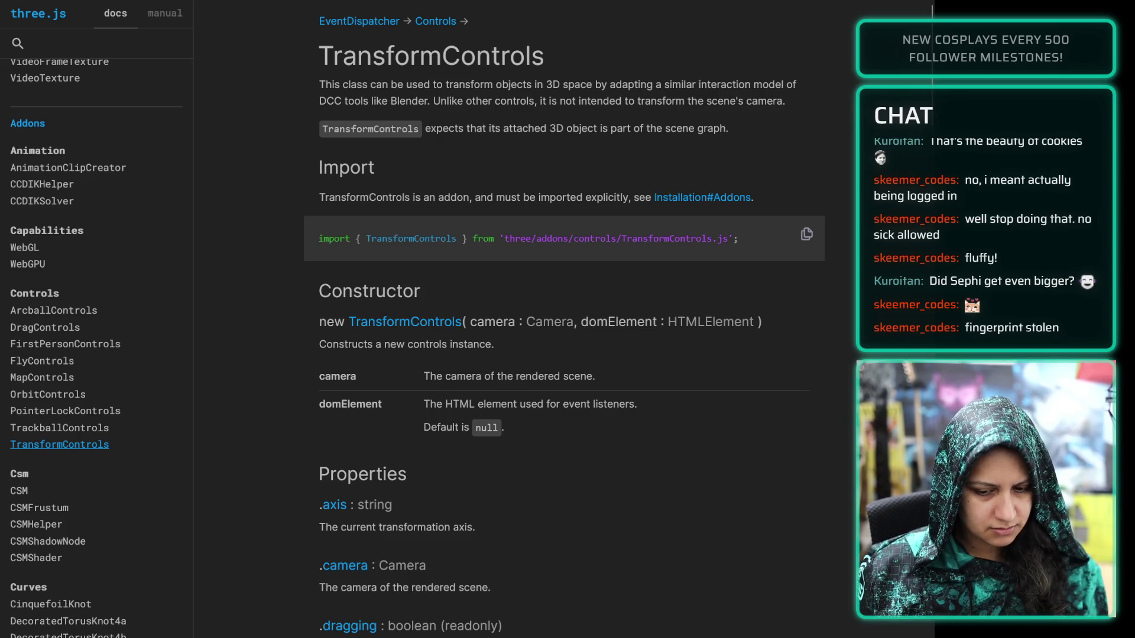
Check the Obsidian notes, return to the three.js docs and go to the three.js home page
key(alt+Tab)
key(alt+Tab)
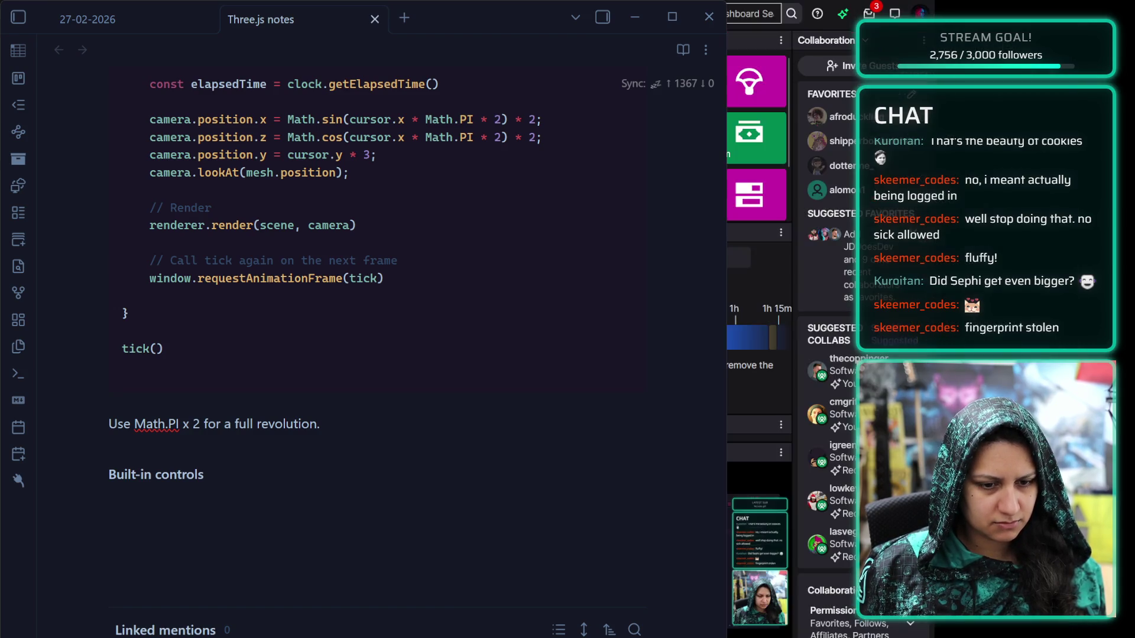
key(alt+Tab)
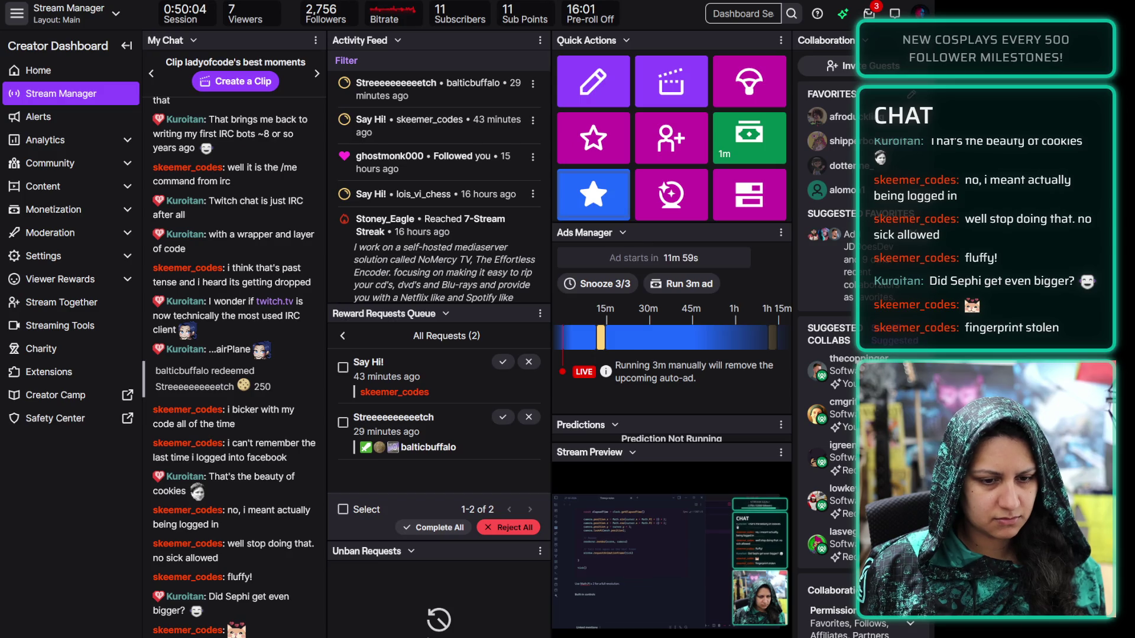
key(alt+Tab)
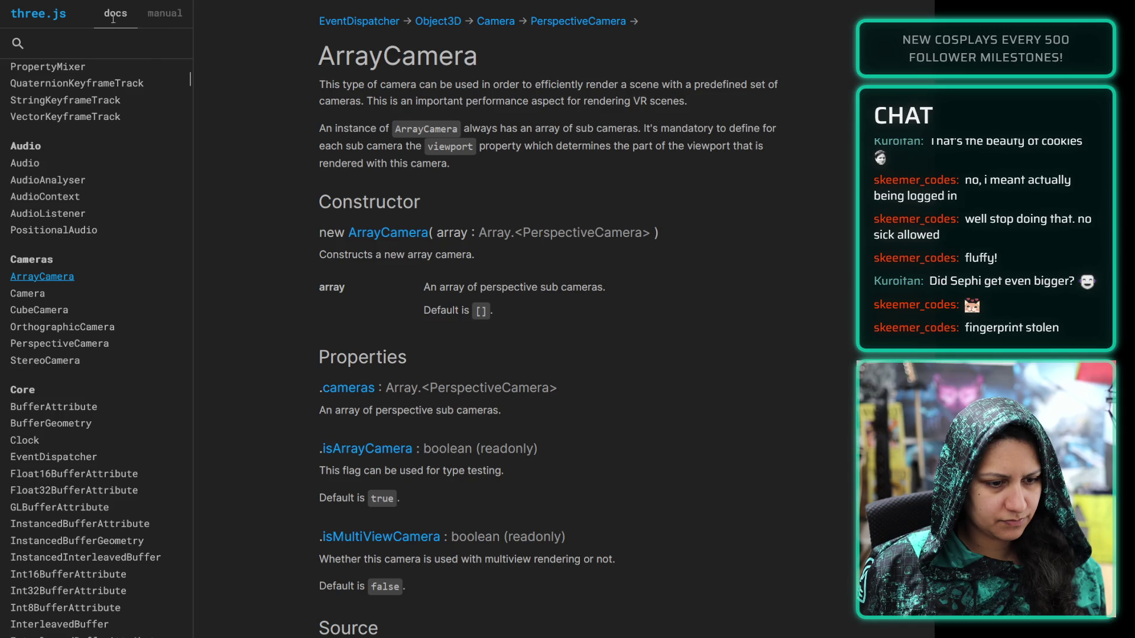
click(62, 17)
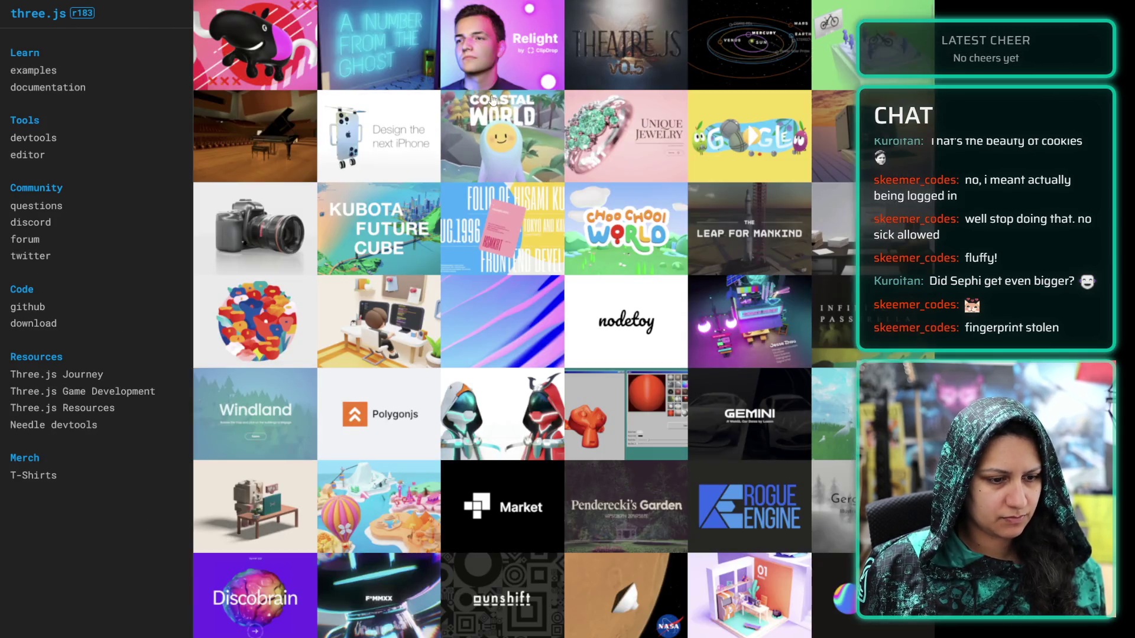
Open the three.js examples gallery and scroll down its sidebar
click(34, 71)
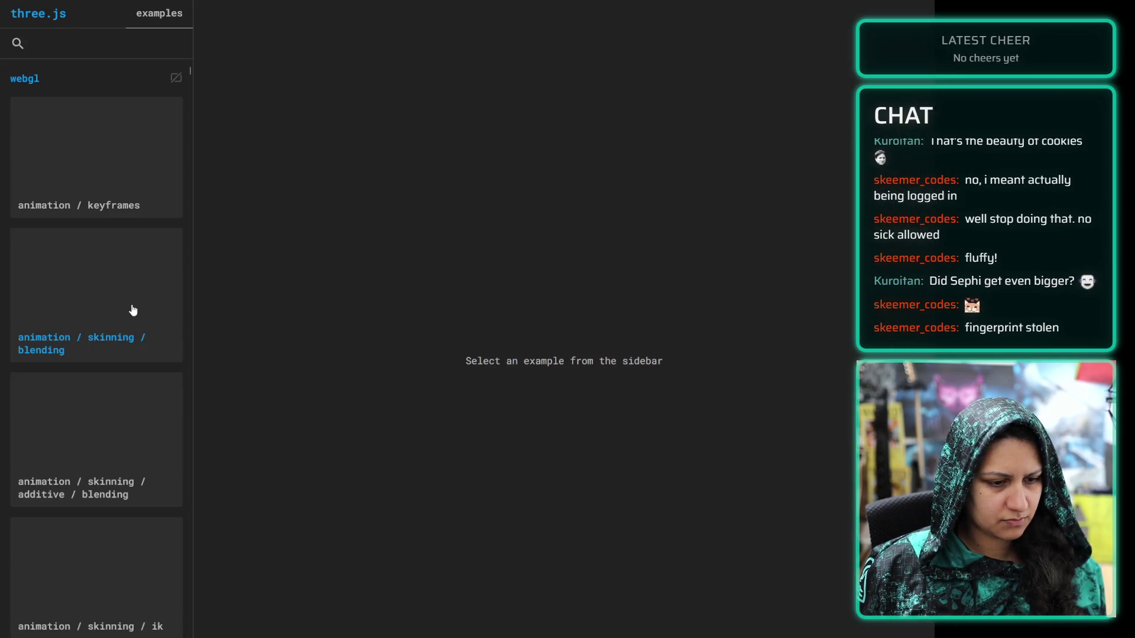
scroll(147, 263, down, 4)
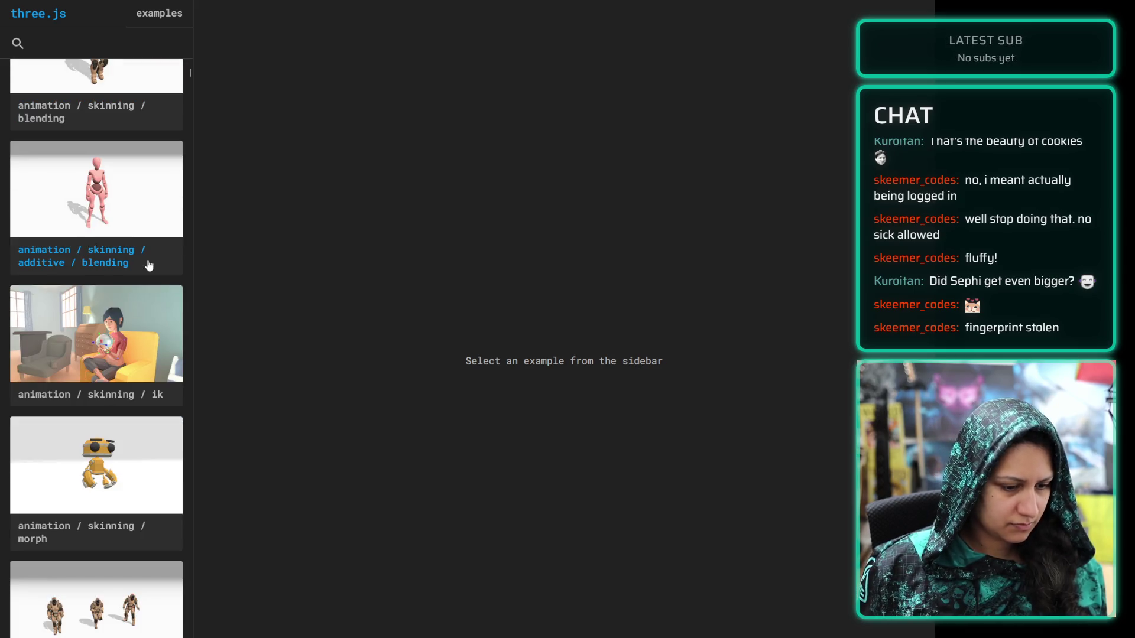
scroll(115, 385, down, 7)
scroll(106, 359, down, 7)
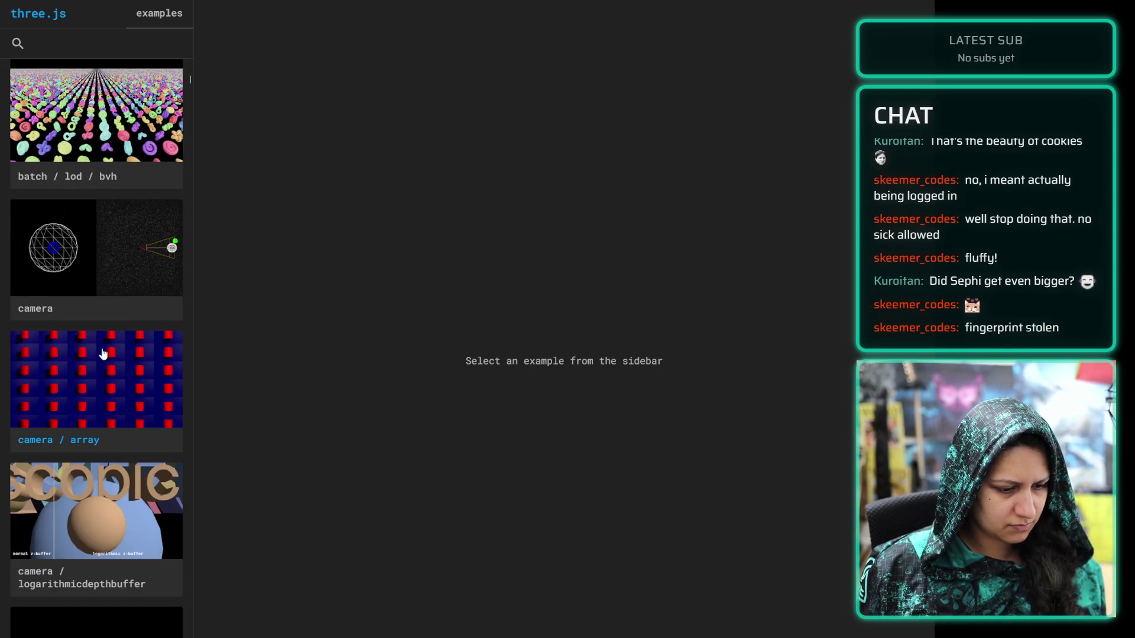
scroll(103, 354, down, 10)
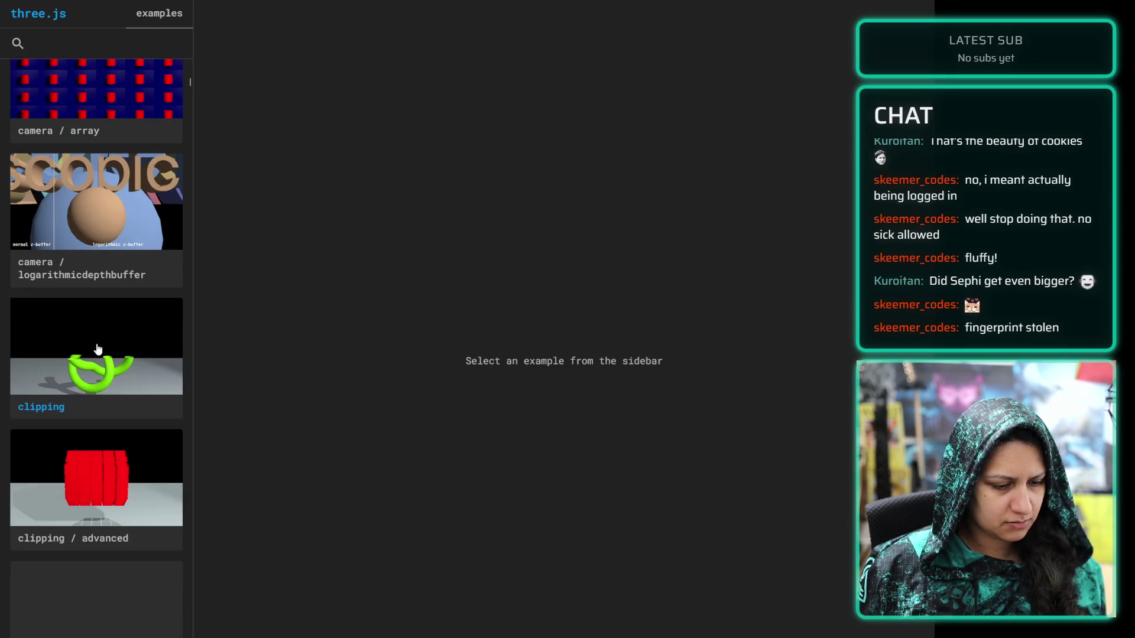
scroll(98, 349, down, 20)
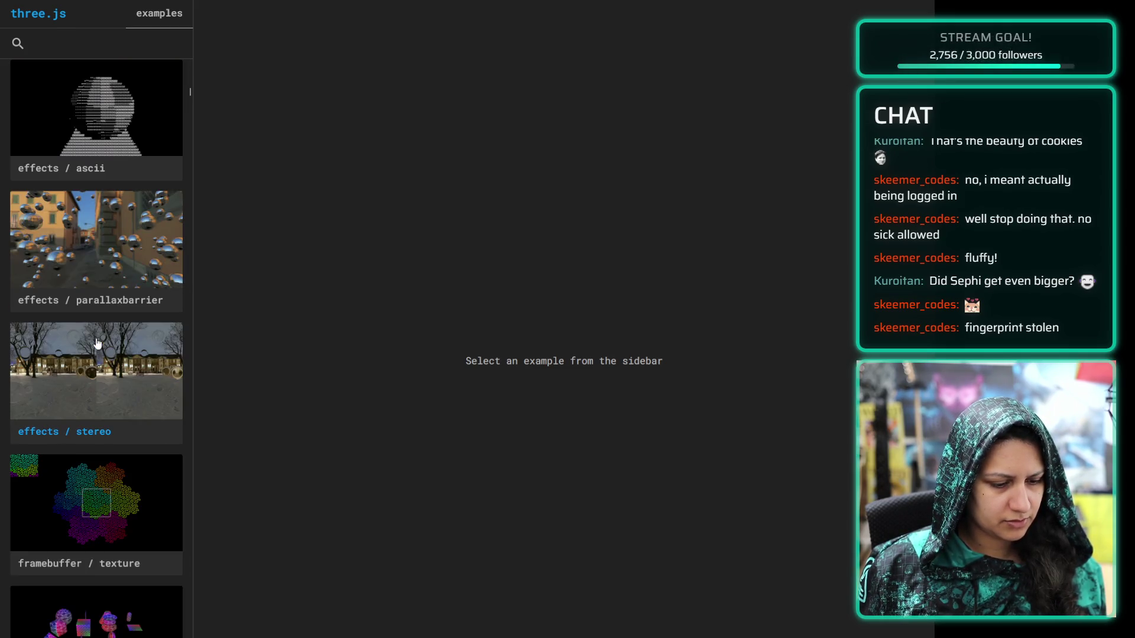
scroll(98, 343, down, 7)
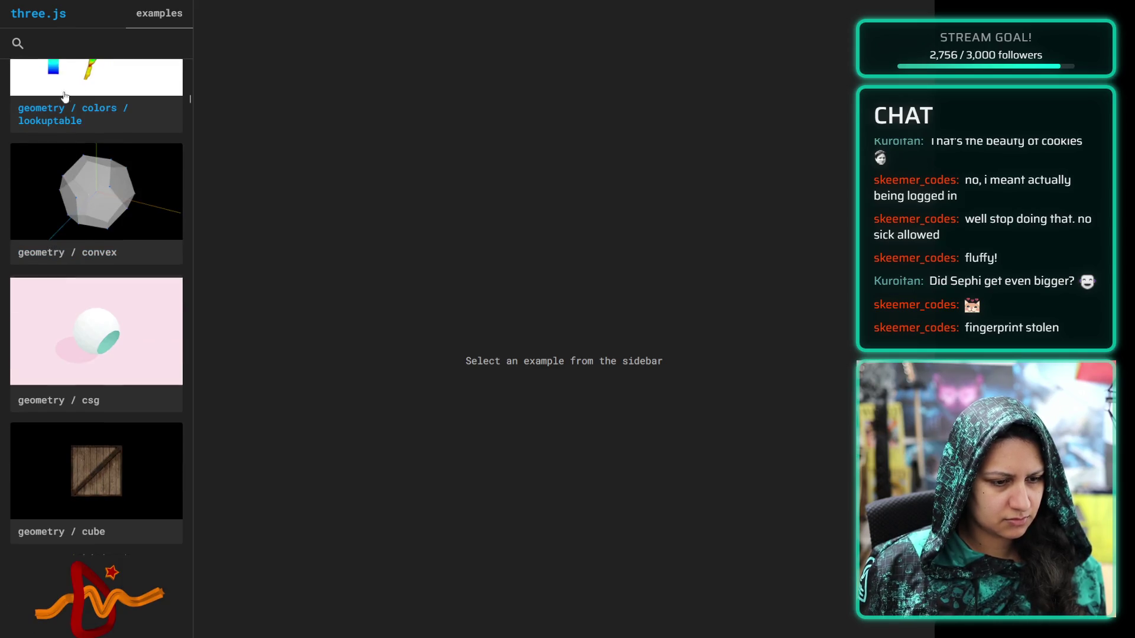
Filter the examples by 'controls' and open the arcball controls example
click(62, 56)
text(contr)
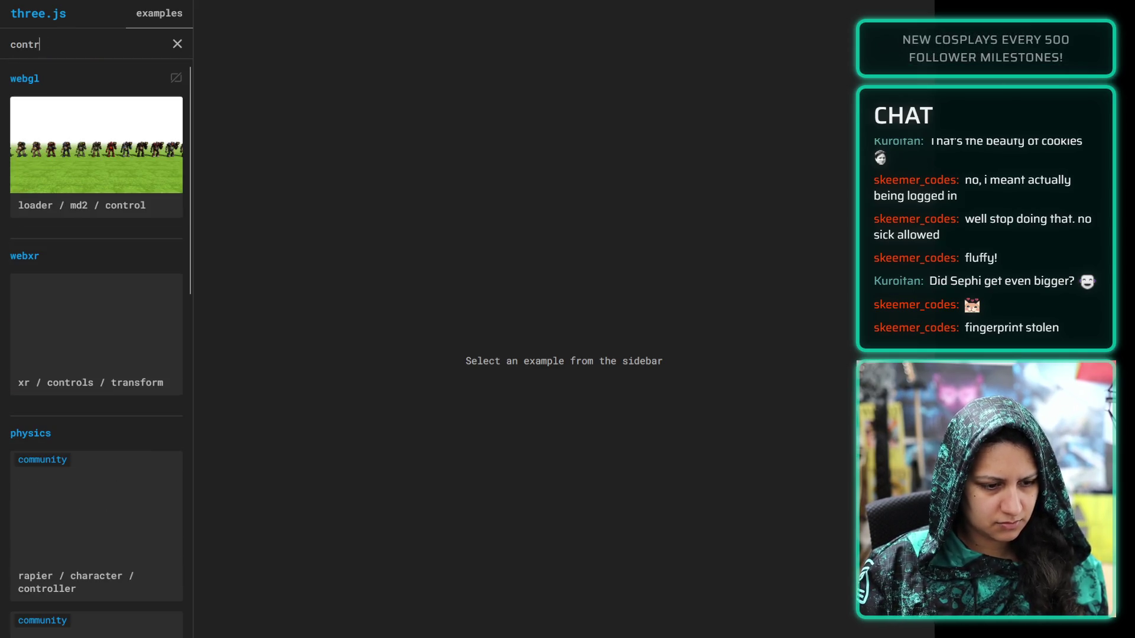
text(ols)
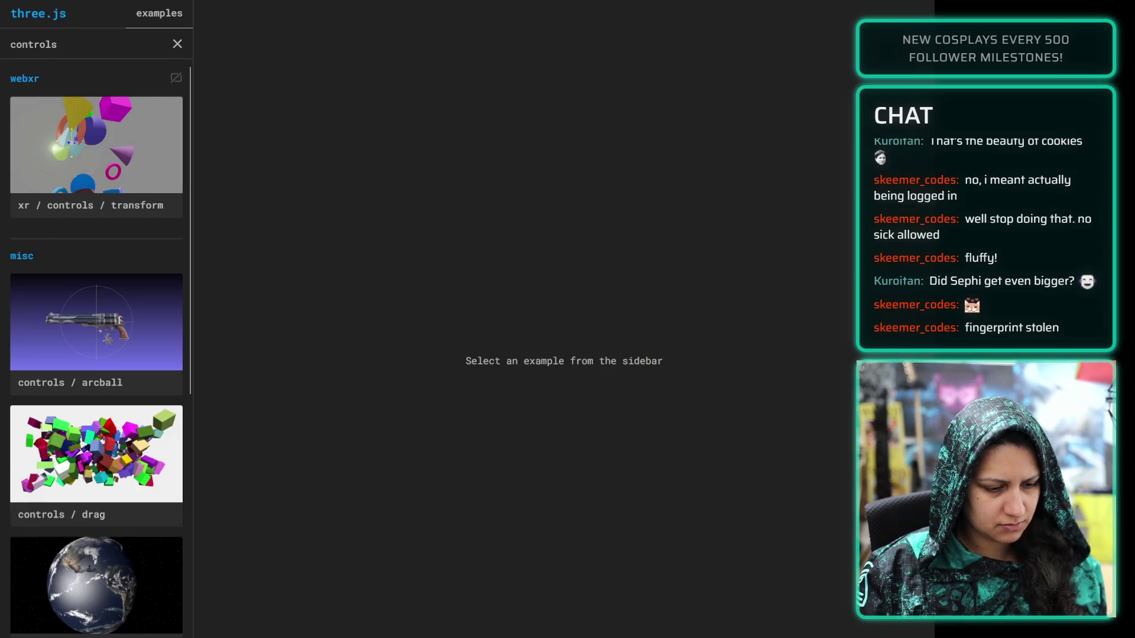
click(139, 314)
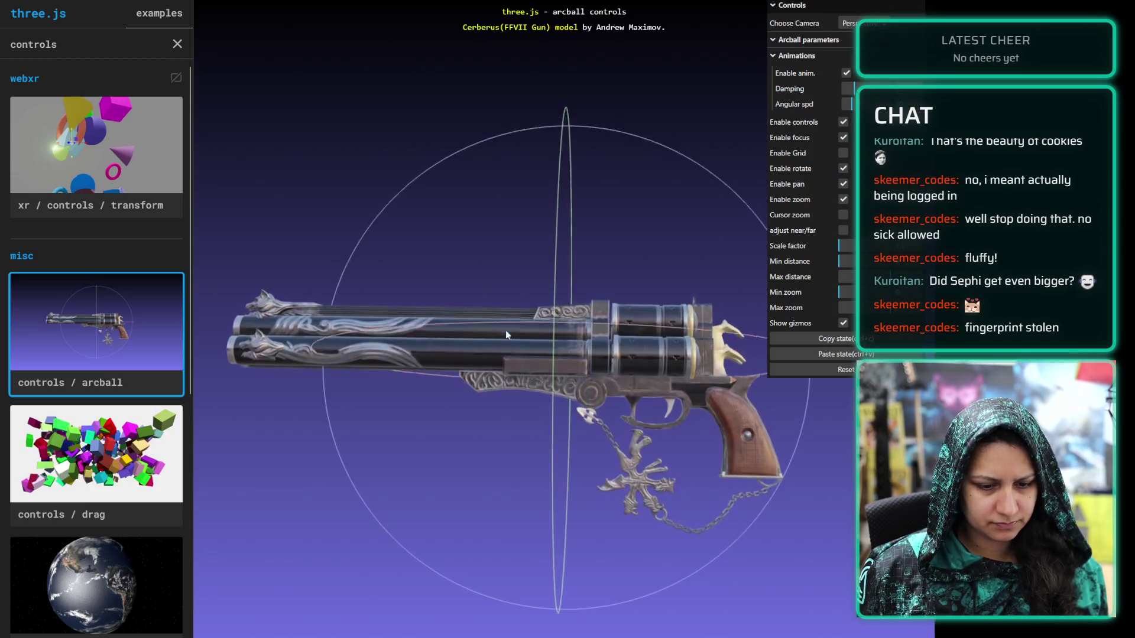
Rotate the Cerberus gun to a level side view, checking the ArcballControls docs in between
mouse_move(506, 330)
mouse_down()
mouse_move(639, 250)
mouse_move(629, 431)
mouse_move(431, 520)
mouse_move(408, 277)
mouse_move(846, 440)
mouse_move(650, 591)
mouse_move(455, 615)
mouse_move(468, 314)
mouse_move(746, 141)
mouse_move(264, 245)
mouse_move(343, 501)
mouse_move(557, 429)
mouse_up()
mouse_move(721, 104)
mouse_down()
mouse_move(757, 297)
mouse_move(753, 176)
mouse_move(703, 160)
mouse_move(659, 184)
mouse_up()
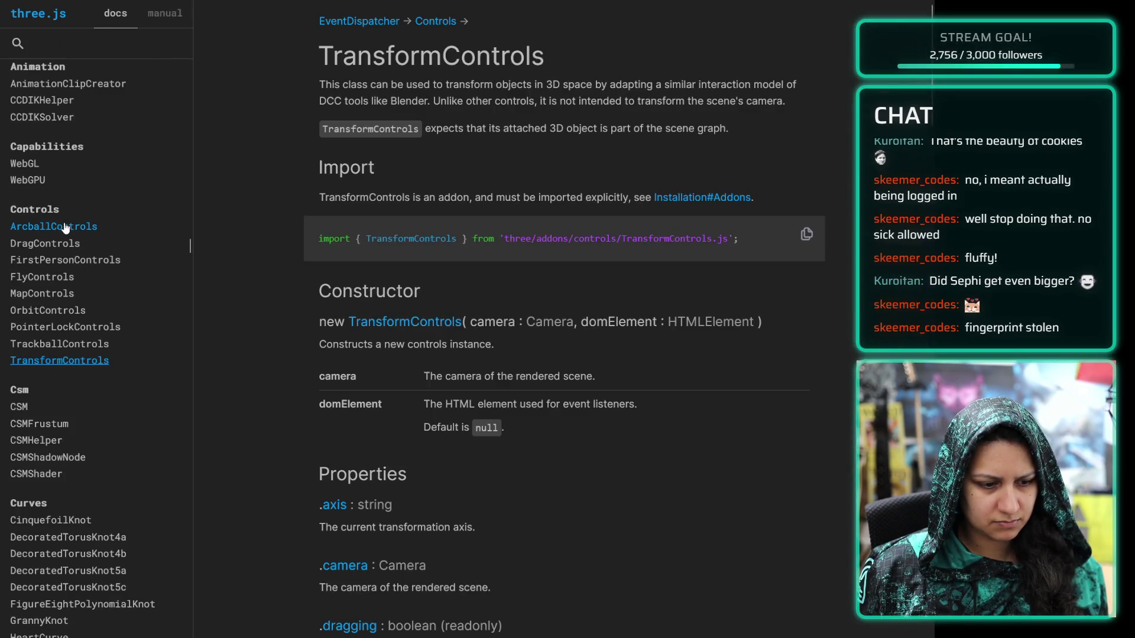
click(59, 227)
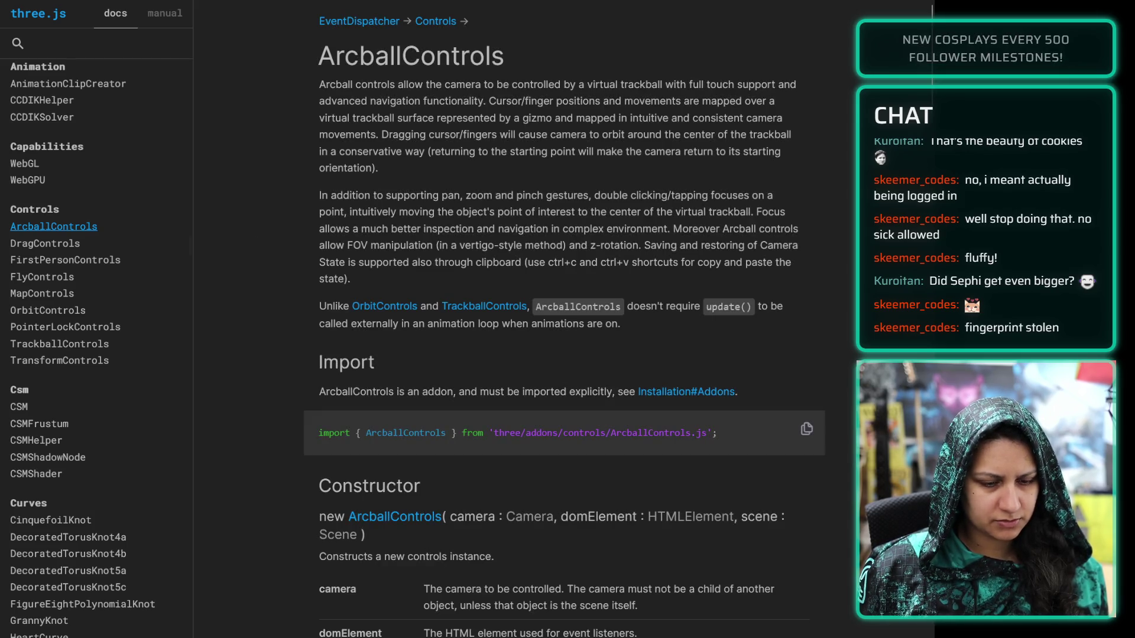
key(alt+Left)
drag(630, 293, 516, 293)
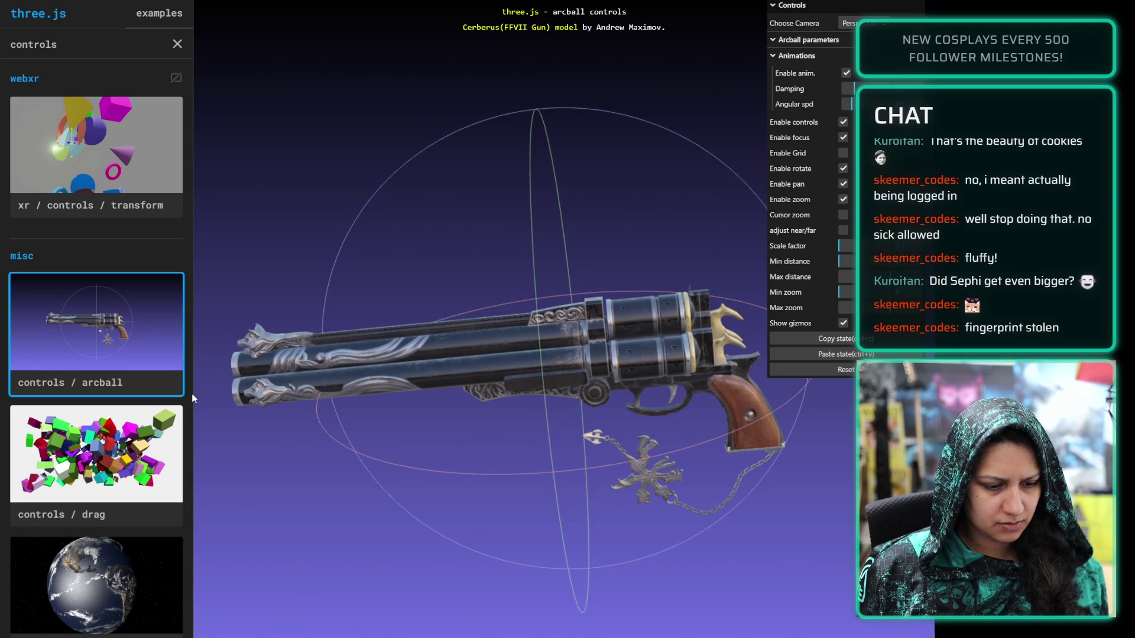
Open the drag controls example and drag the green, blue, olive, cyan, pink and lime cubes around
click(146, 467)
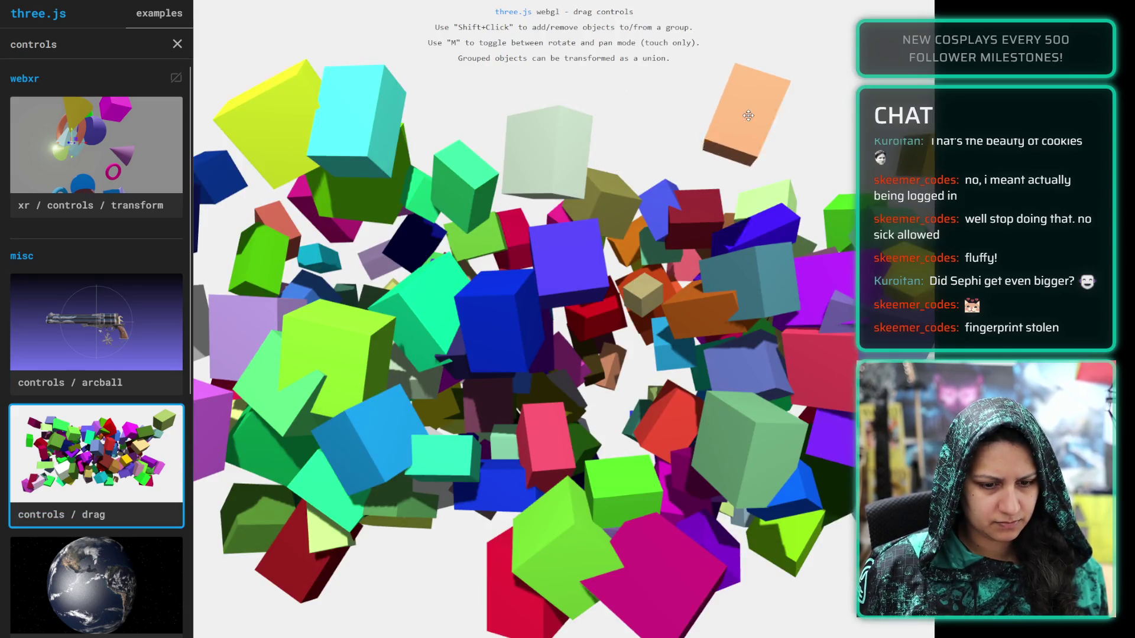
drag(558, 164, 705, 111)
mouse_move(565, 255)
mouse_down()
mouse_move(485, 337)
mouse_move(540, 92)
mouse_up()
mouse_move(464, 186)
mouse_down()
mouse_move(536, 210)
mouse_move(597, 137)
mouse_up()
drag(537, 210, 475, 161)
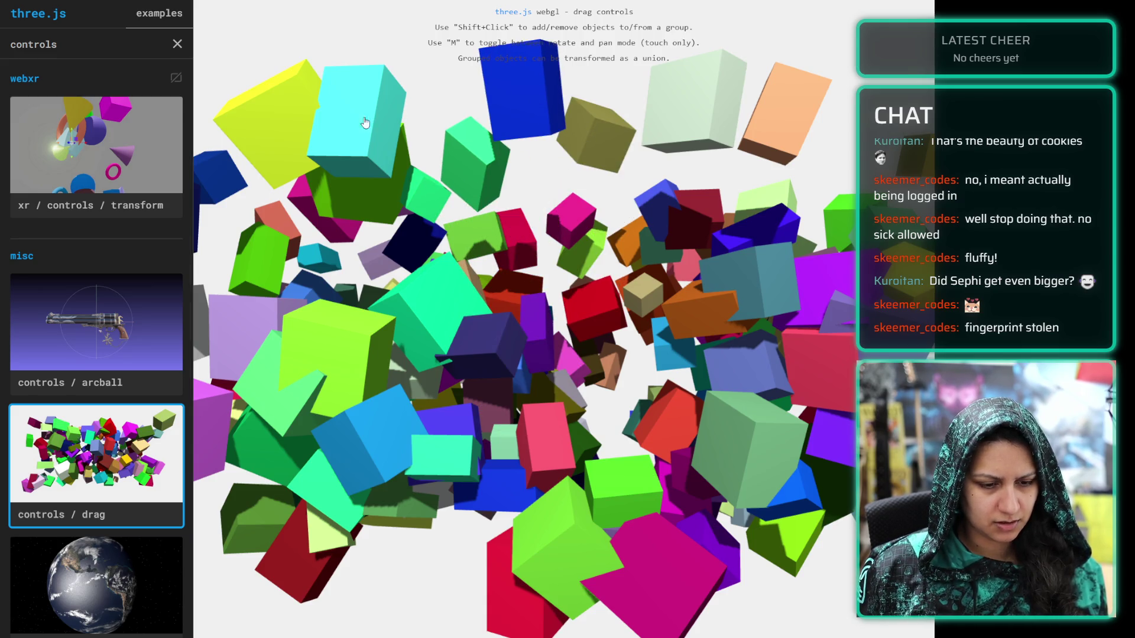
drag(355, 121, 407, 245)
drag(523, 95, 537, 221)
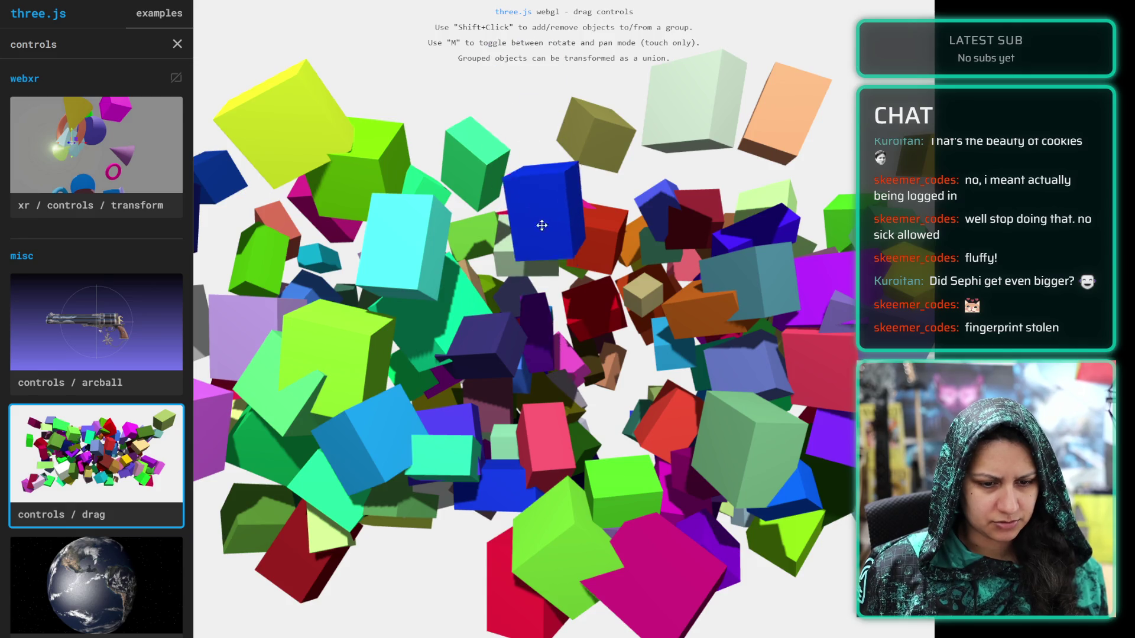
drag(543, 434, 473, 325)
drag(331, 348, 287, 408)
drag(366, 440, 393, 530)
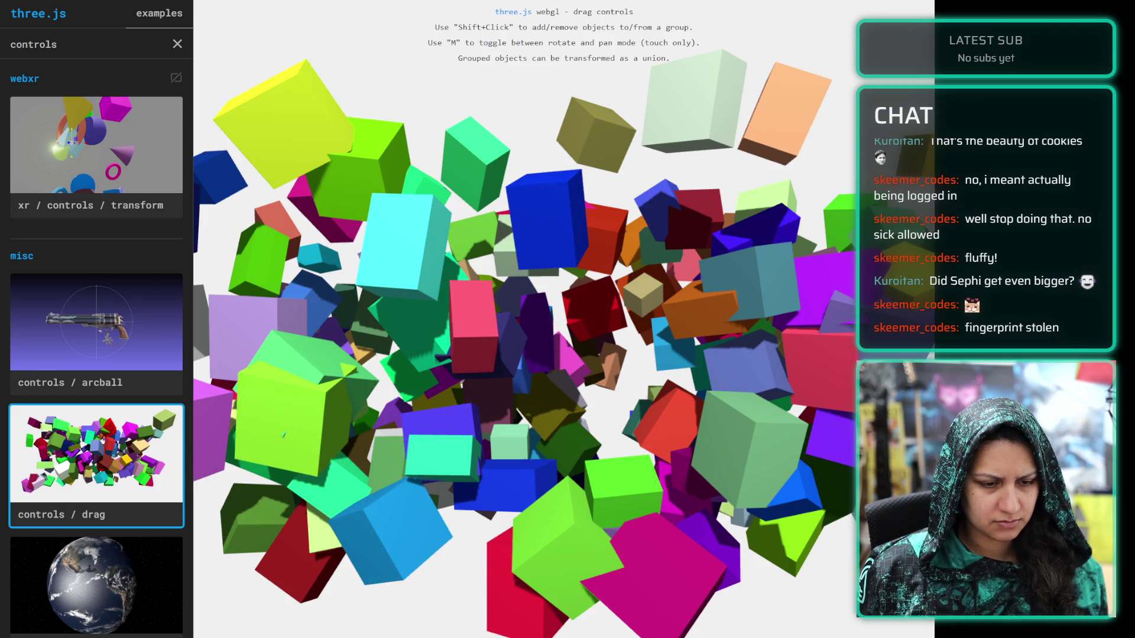
Read the DragControls documentation, then drag the blue cube upward in the demo
key(ctrl+Tab)
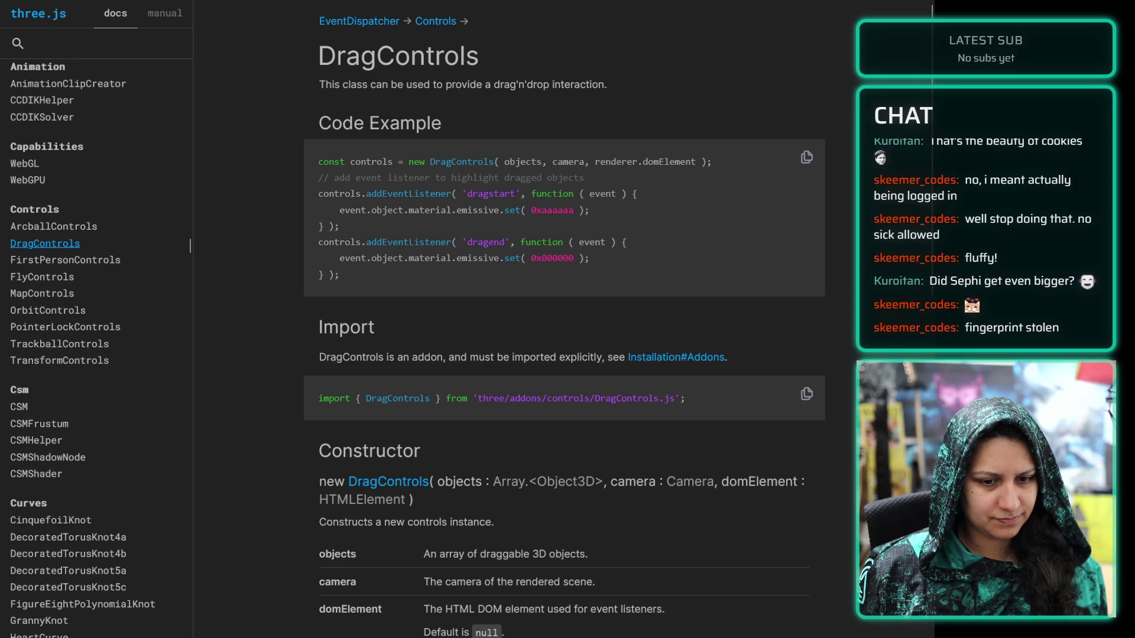
key(ctrl+Tab)
mouse_move(532, 225)
mouse_down()
mouse_move(486, 112)
mouse_move(494, 97)
mouse_move(435, 89)
mouse_up()
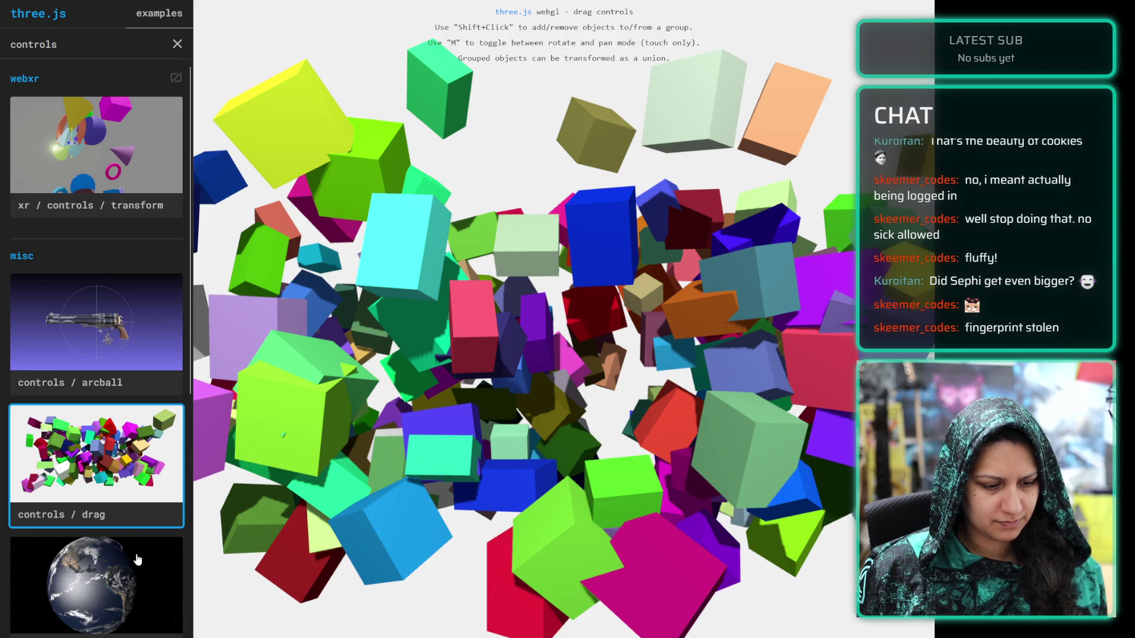
click(139, 559)
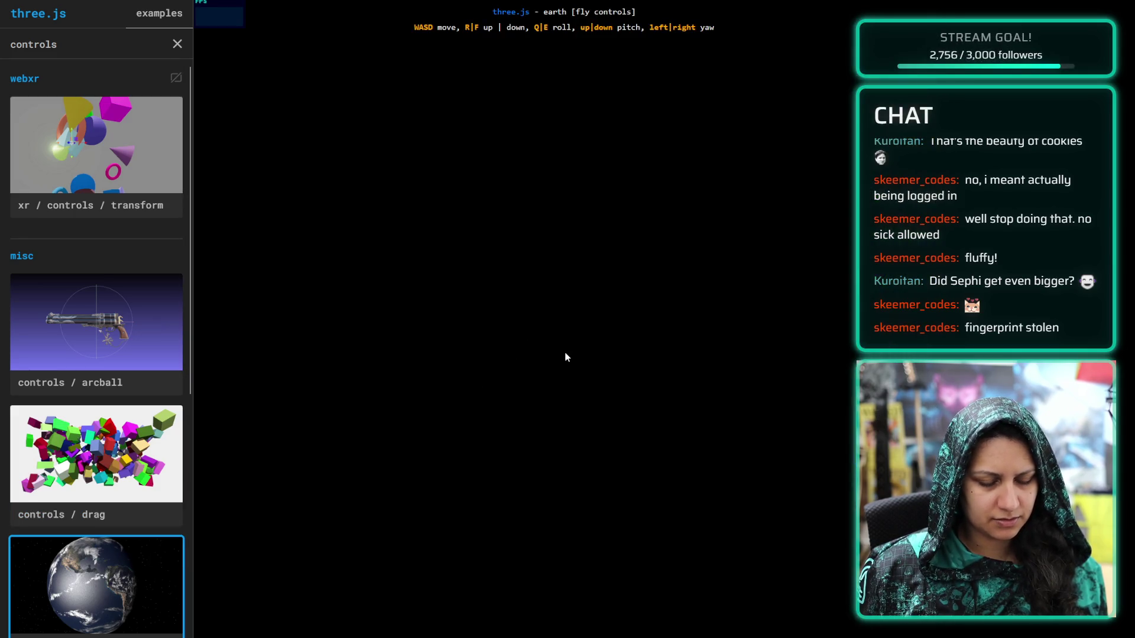
Fly the camera toward Earth over North America, then past its edge into the starfield
key(w)
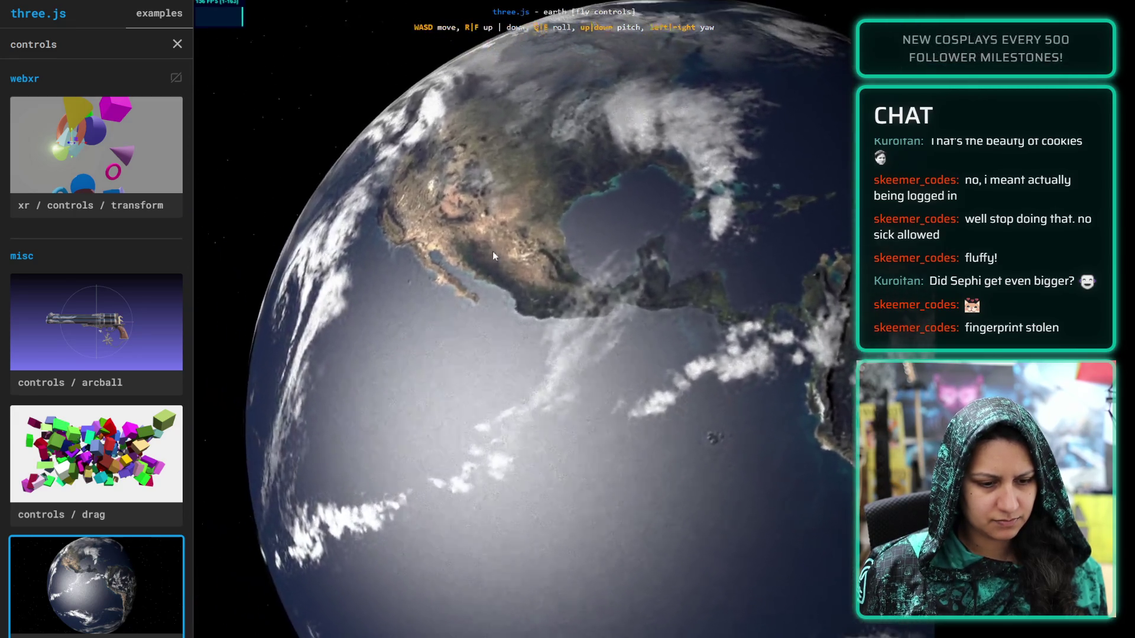
key(w)
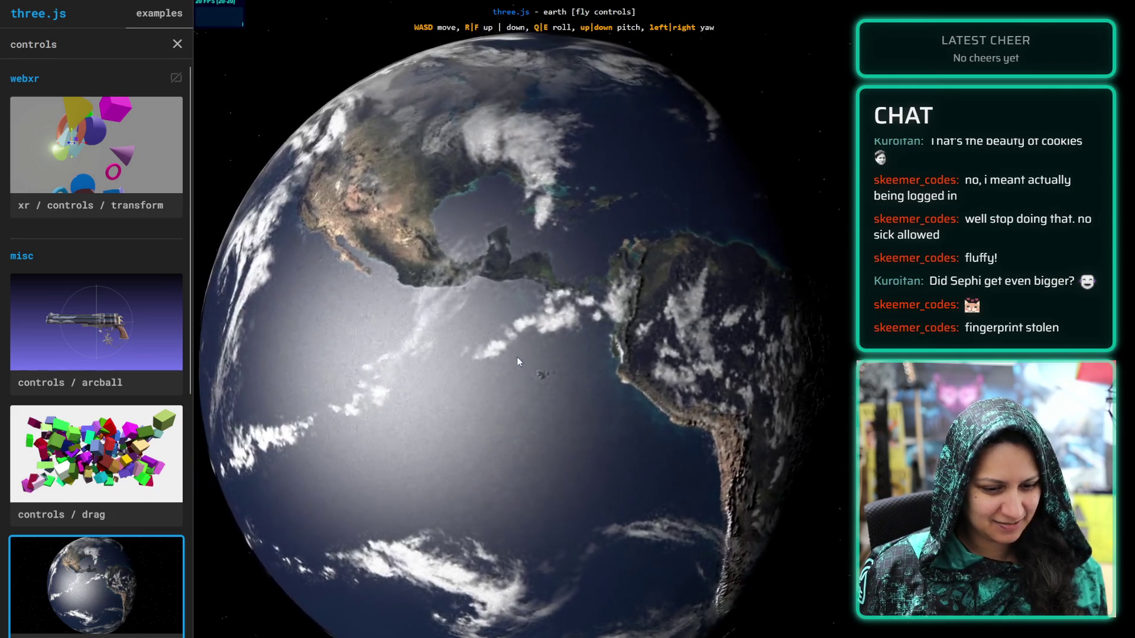
key(w)
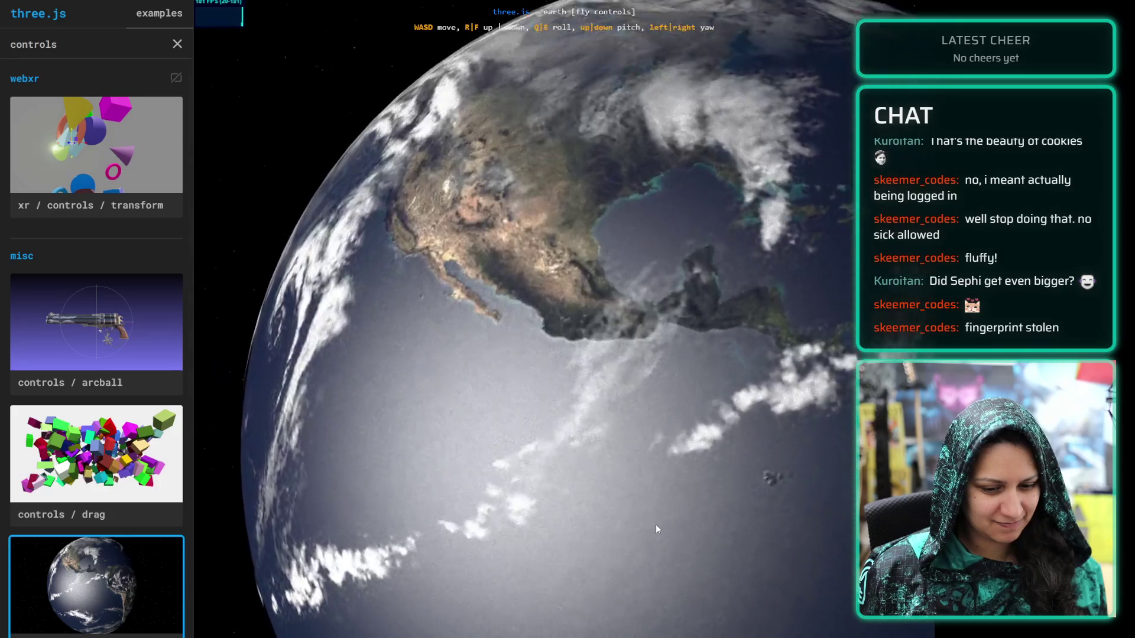
key(w)
key(w)
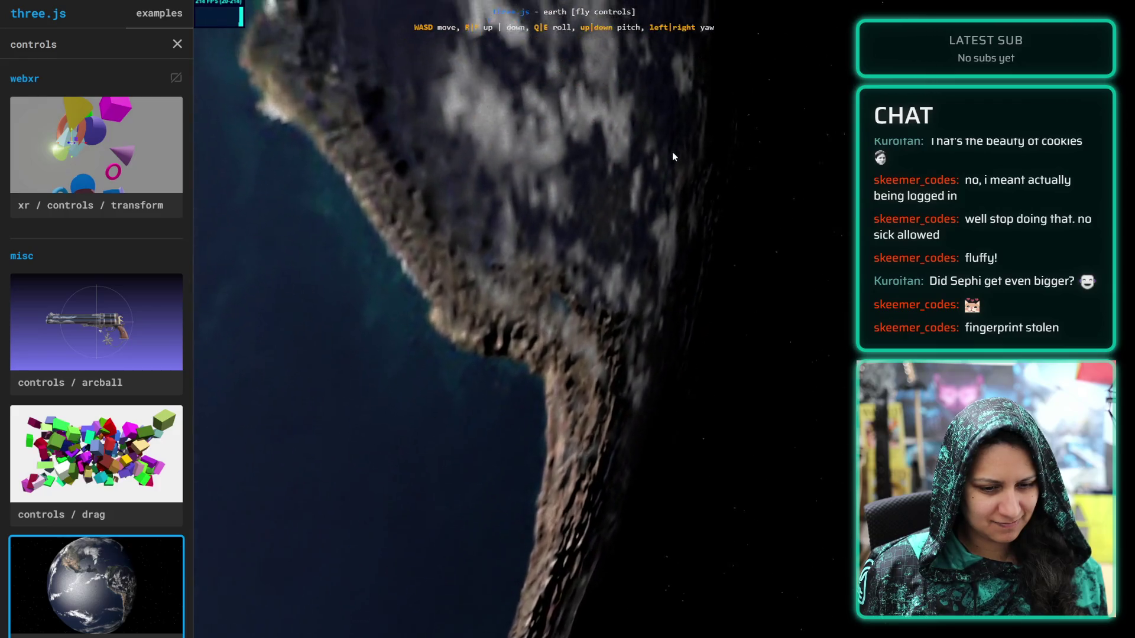
key(w)
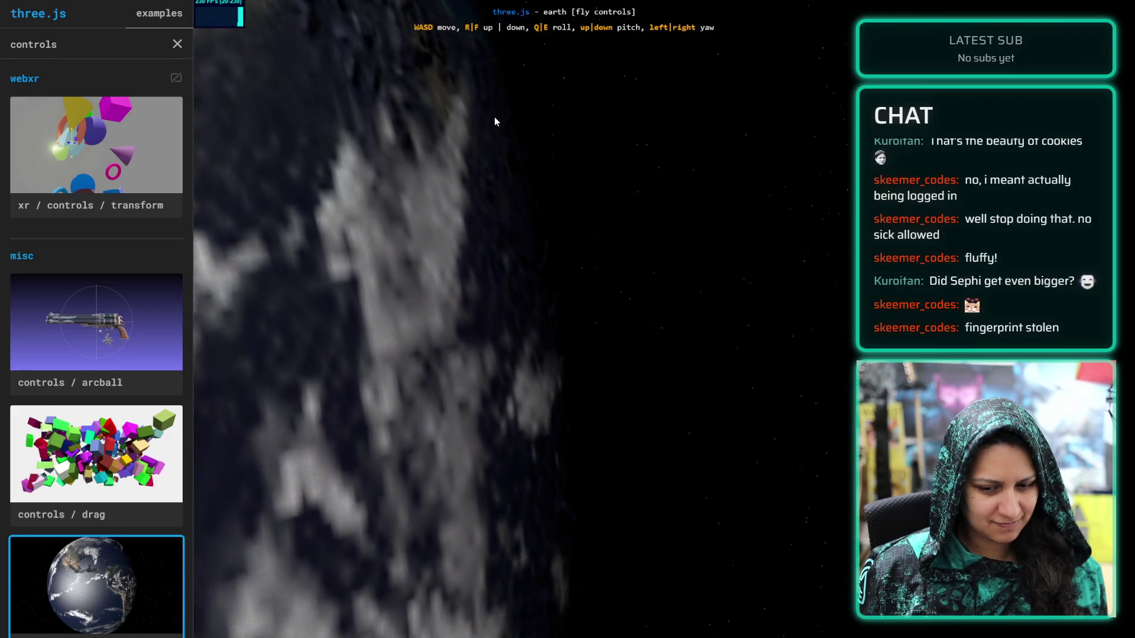
key(w)
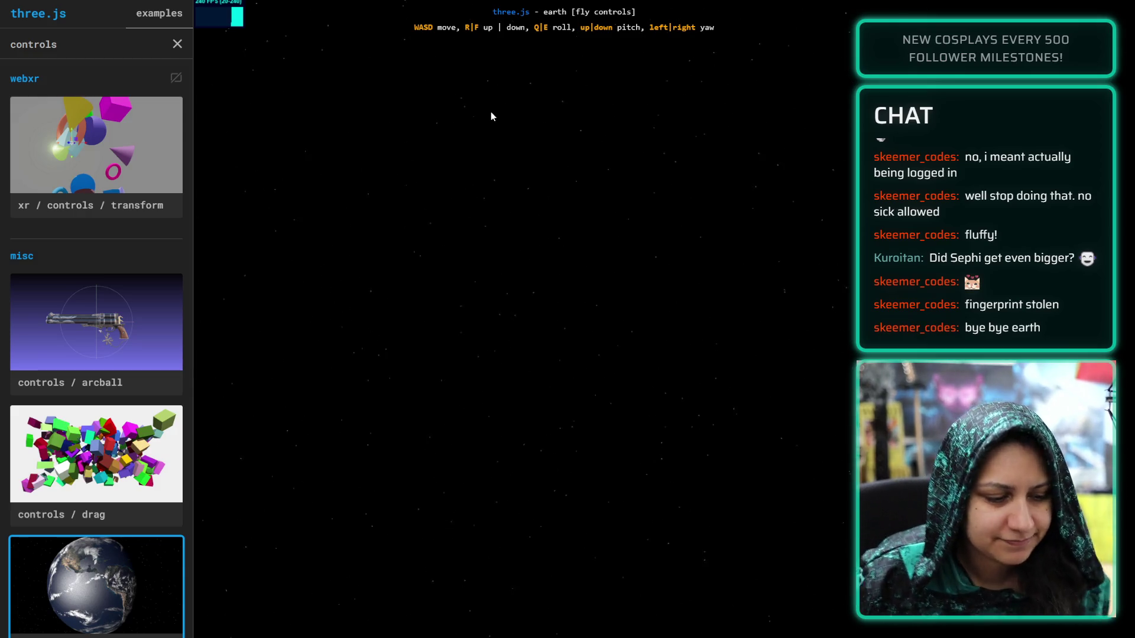
scroll(118, 418, down, 5)
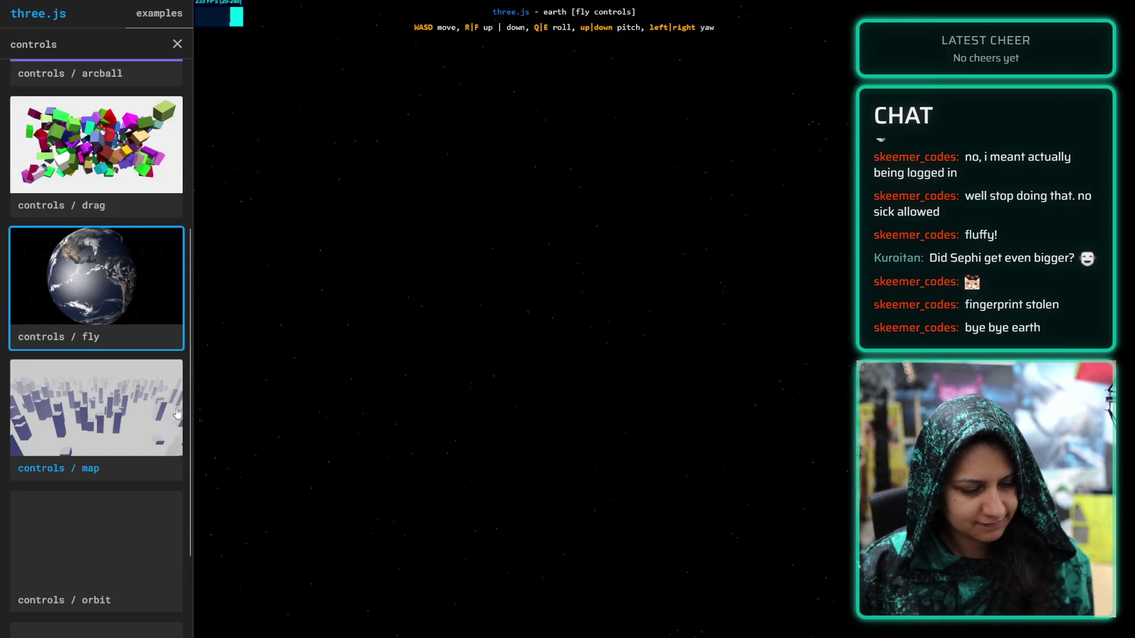
Open the map controls city example and its MapControls documentation page
click(118, 418)
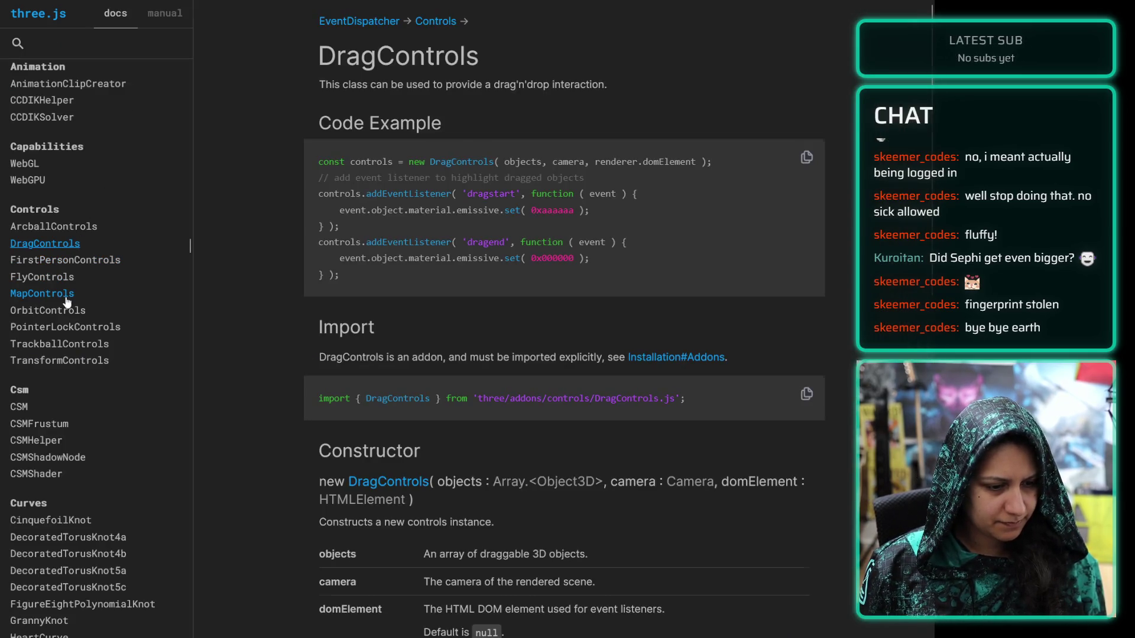
click(65, 295)
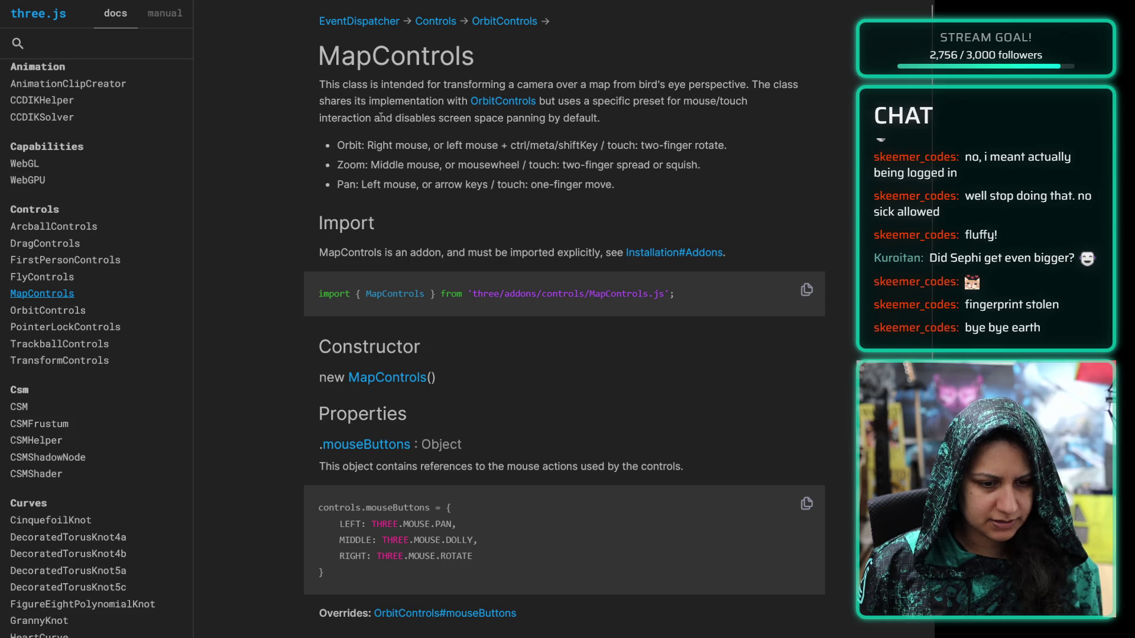
key(ctrl+Tab)
Tilt and pan across the city buildings, then open the orbit controls pyramid demo
mouse_move(556, 264)
mouse_down()
mouse_move(375, 129)
mouse_move(693, 395)
mouse_move(818, 205)
mouse_move(786, 311)
mouse_move(841, 92)
mouse_up()
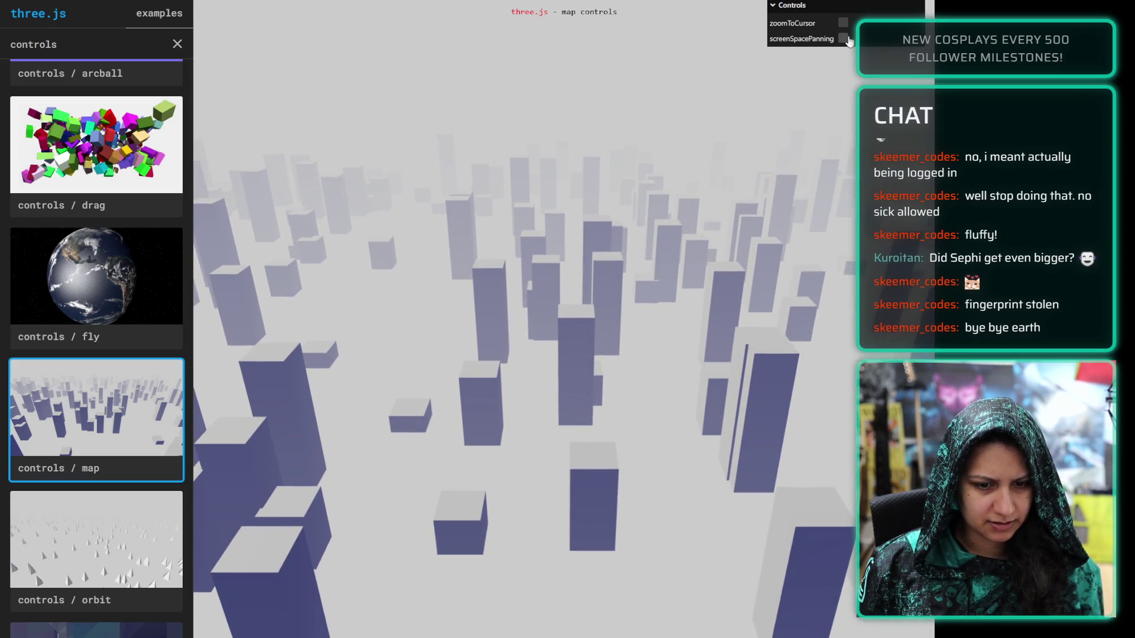
mouse_move(729, 278)
mouse_down()
mouse_move(682, 183)
mouse_move(661, 306)
mouse_move(655, 523)
mouse_move(678, 250)
mouse_up()
scroll(680, 254, down, 5)
mouse_move(774, 269)
mouse_down()
mouse_move(811, 112)
mouse_move(797, 228)
mouse_move(821, 222)
mouse_move(744, 178)
mouse_move(690, 252)
mouse_move(463, 325)
mouse_move(584, 328)
mouse_move(542, 438)
mouse_up()
mouse_move(811, 69)
mouse_down()
mouse_move(502, 530)
mouse_move(800, 70)
mouse_up()
mouse_move(546, 530)
mouse_down()
mouse_move(578, 325)
mouse_move(591, 414)
mouse_move(659, 477)
mouse_move(547, 471)
mouse_up()
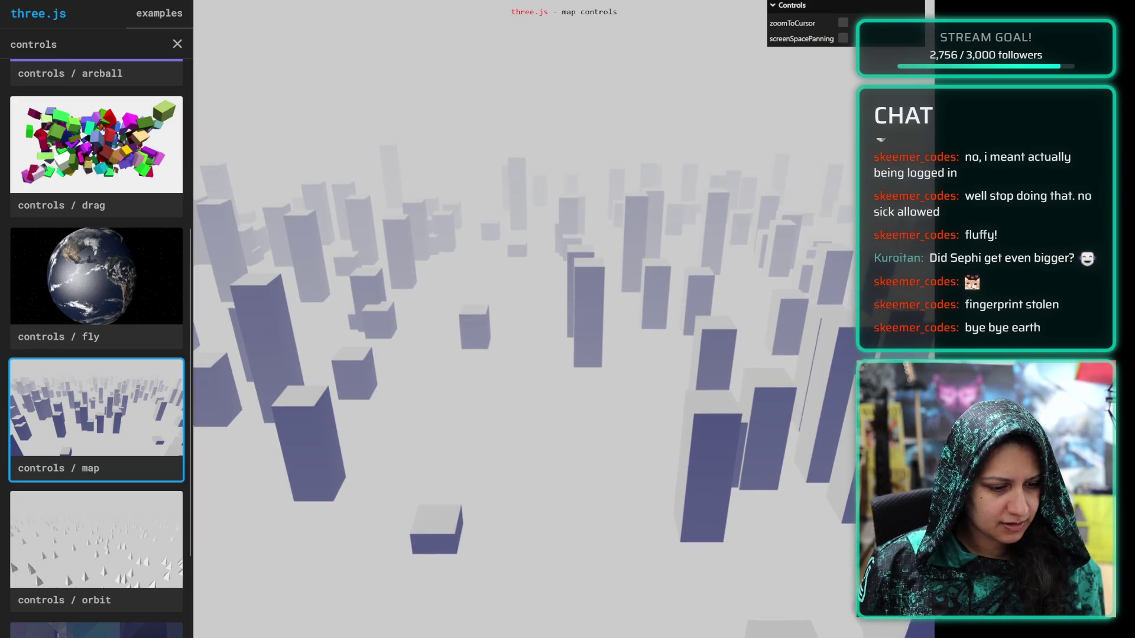
click(154, 556)
mouse_move(545, 426)
mouse_down()
mouse_move(568, 331)
mouse_move(588, 393)
mouse_move(497, 466)
mouse_move(489, 388)
mouse_move(542, 284)
mouse_move(552, 380)
mouse_move(509, 454)
mouse_up()
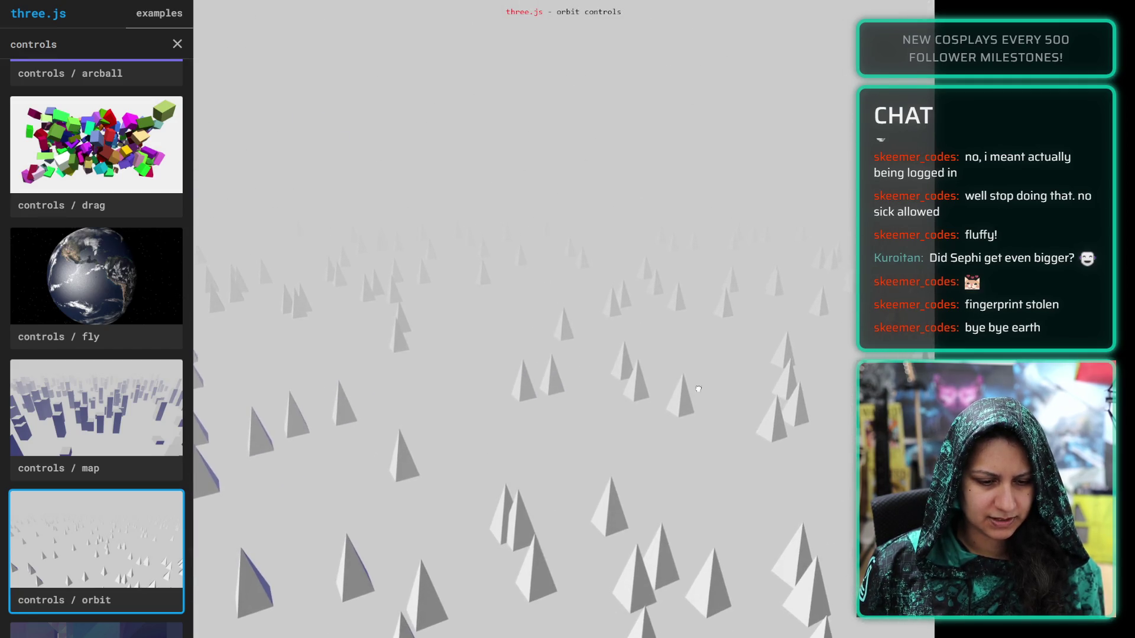
Orbit to a lower angle across the pyramid field, glancing at the MapControls docs
mouse_move(506, 366)
mouse_down()
mouse_move(760, 423)
mouse_move(650, 514)
mouse_move(423, 380)
mouse_move(246, 426)
mouse_move(86, 522)
mouse_move(380, 568)
mouse_move(530, 522)
mouse_move(591, 481)
mouse_move(476, 423)
mouse_move(474, 398)
mouse_move(439, 403)
mouse_move(439, 431)
mouse_up()
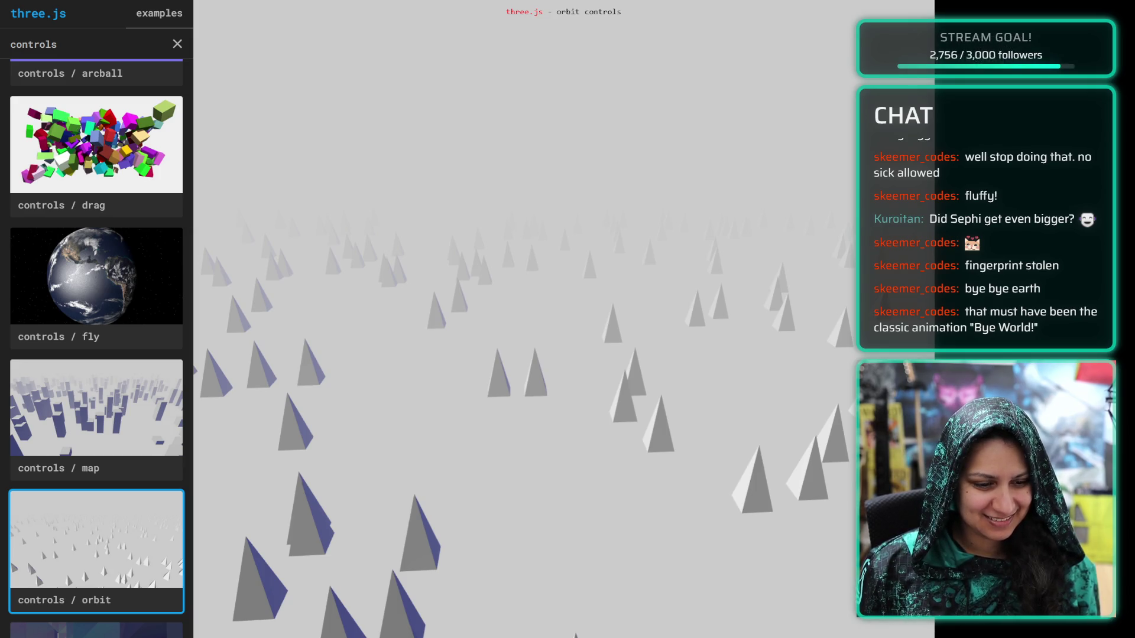
scroll(168, 327, down, 4)
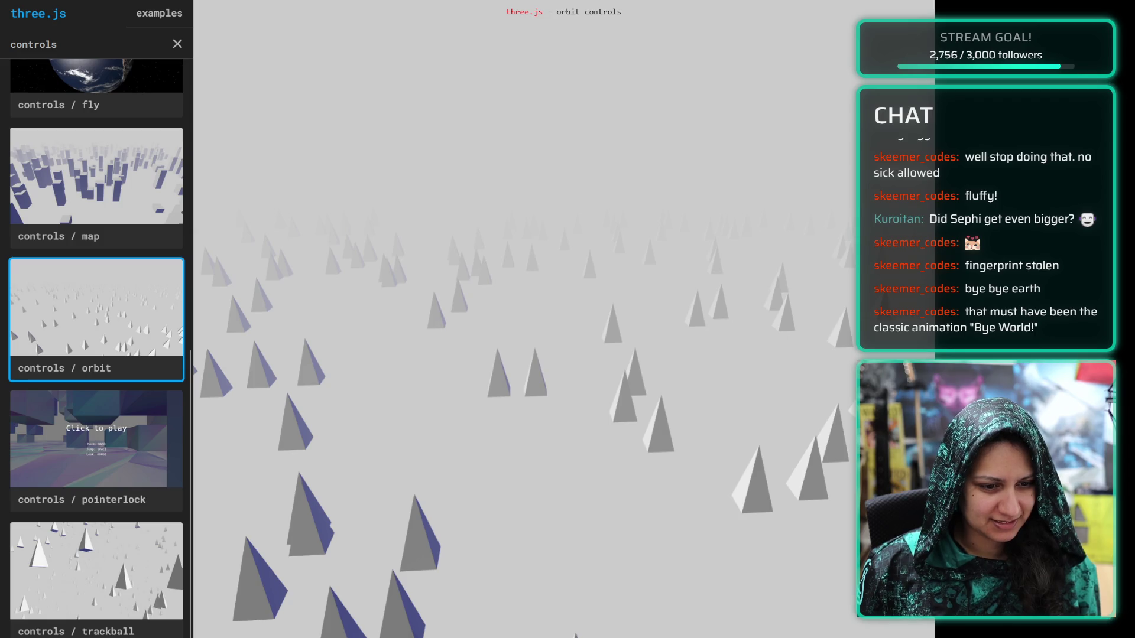
key(ctrl+Tab)
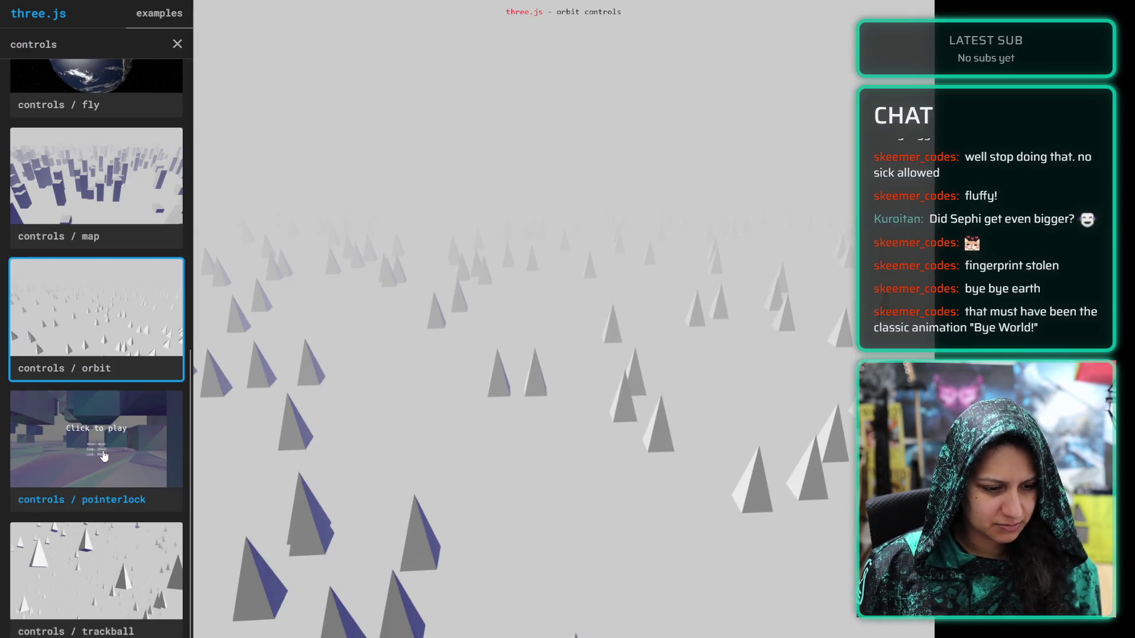
Walk forward through the pointerlock cube demo, exit it with Esc, and open trackball controls
click(104, 455)
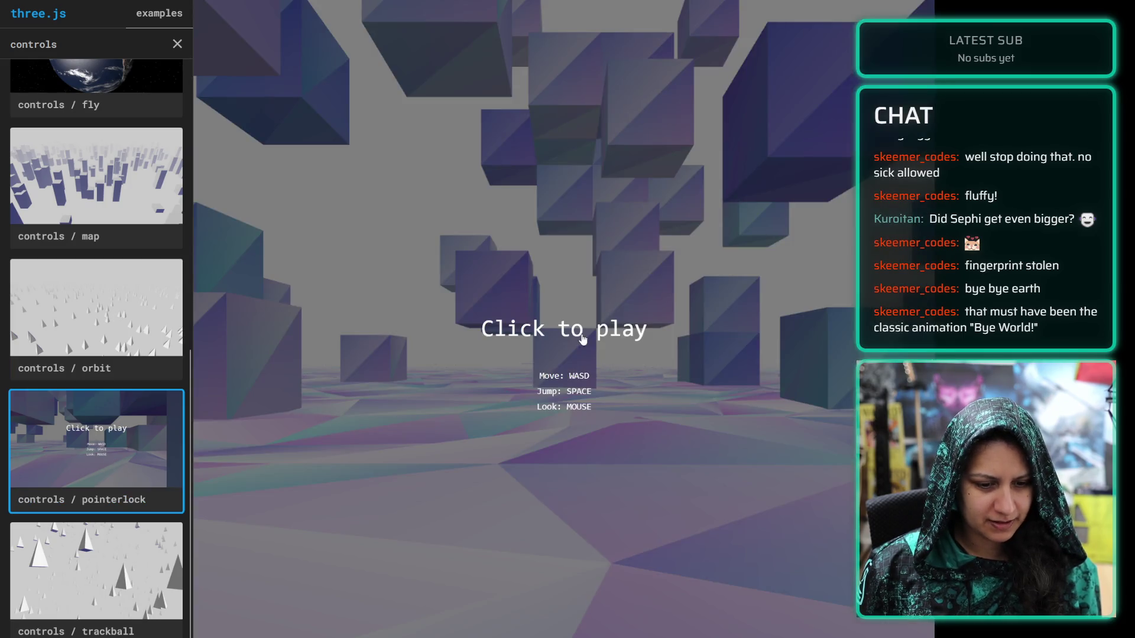
click(583, 340)
mouse_move(568, 320)
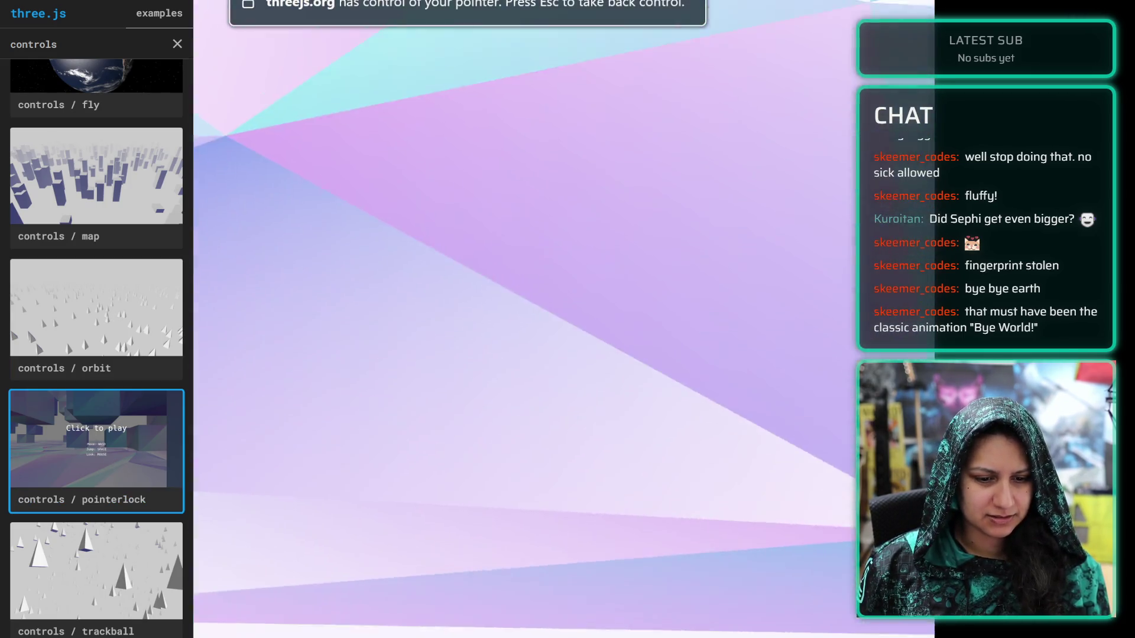
key(w)
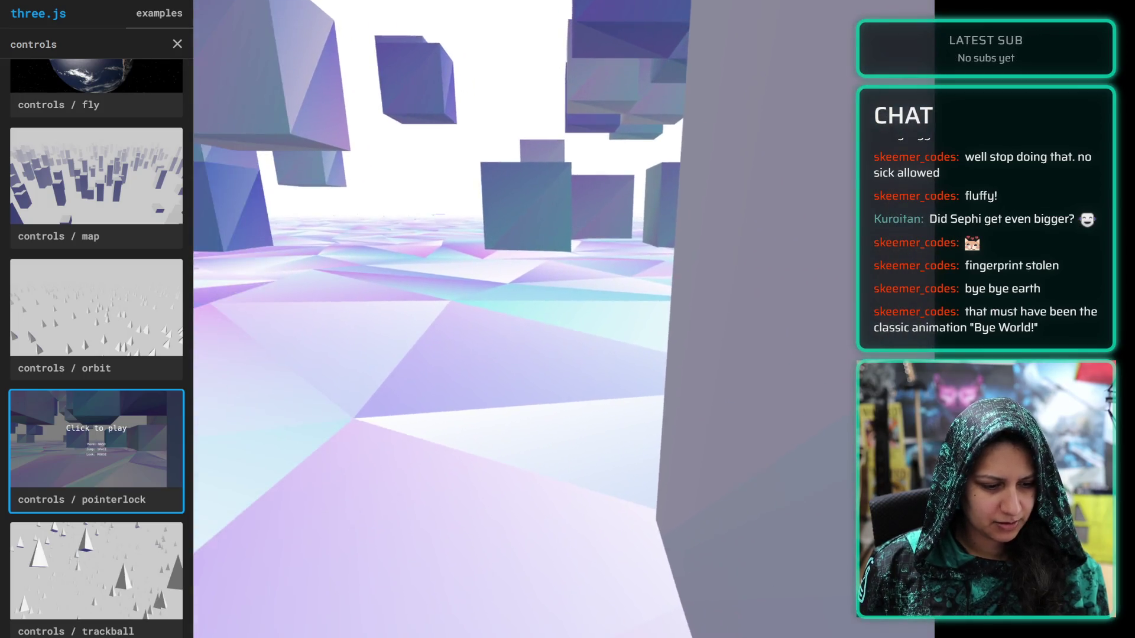
key(Escape)
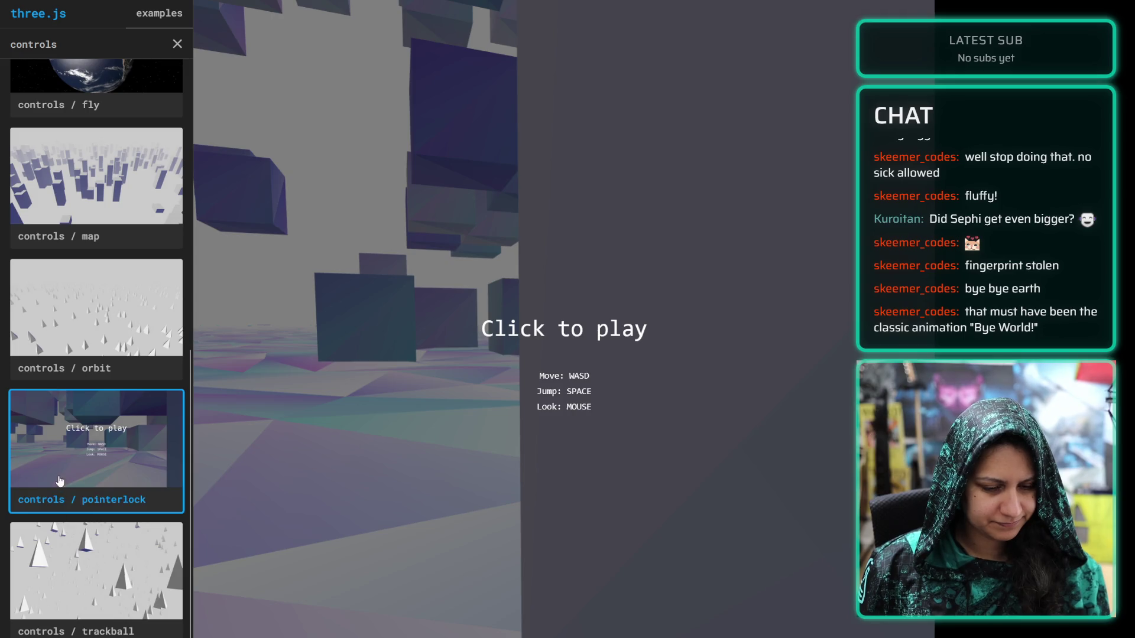
click(102, 497)
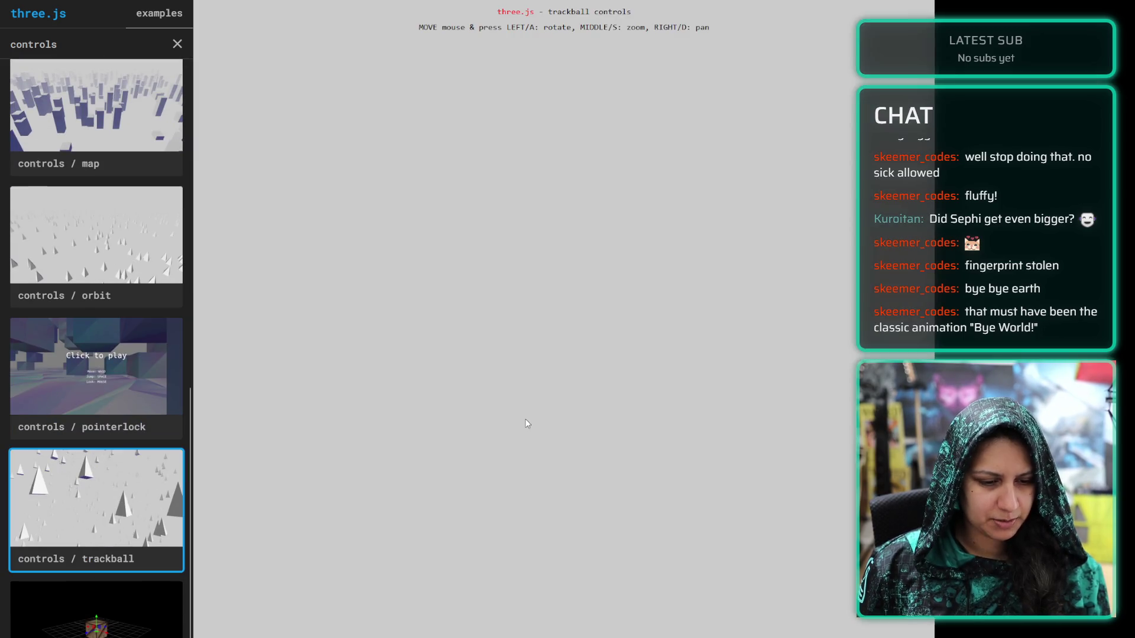
Rotate the trackball demo, open the transform crate example, and view TrackballControls and TransformControls docs
mouse_move(638, 282)
mouse_down()
mouse_move(573, 397)
mouse_move(693, 393)
mouse_move(802, 406)
mouse_move(738, 414)
mouse_move(530, 376)
mouse_move(723, 366)
mouse_move(314, 375)
mouse_move(555, 354)
mouse_move(537, 521)
mouse_move(445, 432)
mouse_move(271, 504)
mouse_up()
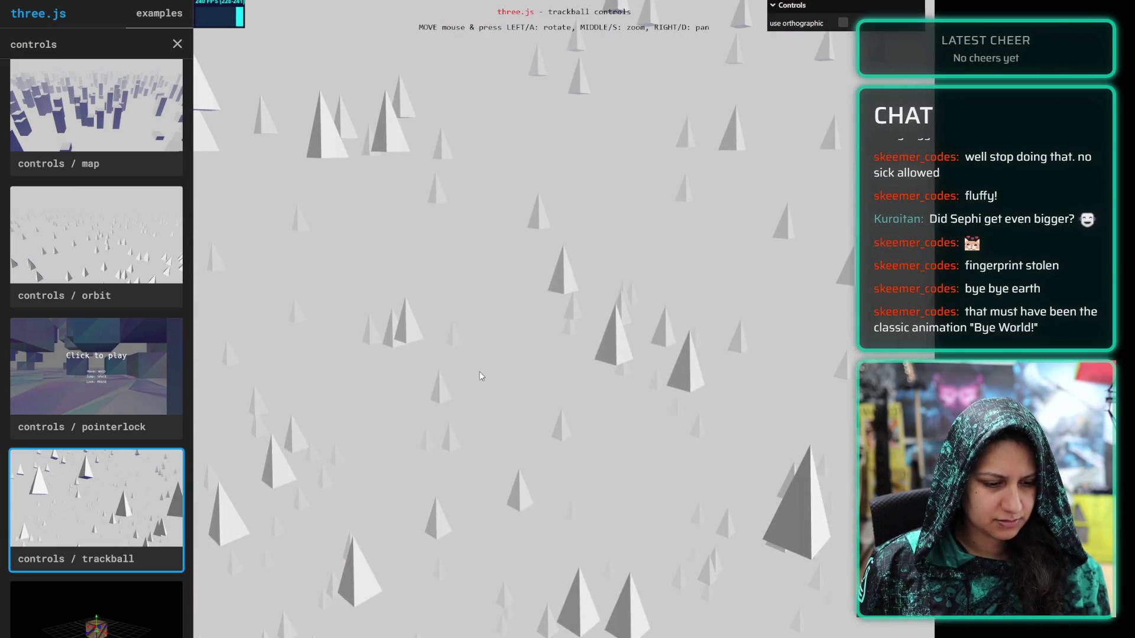
click(135, 609)
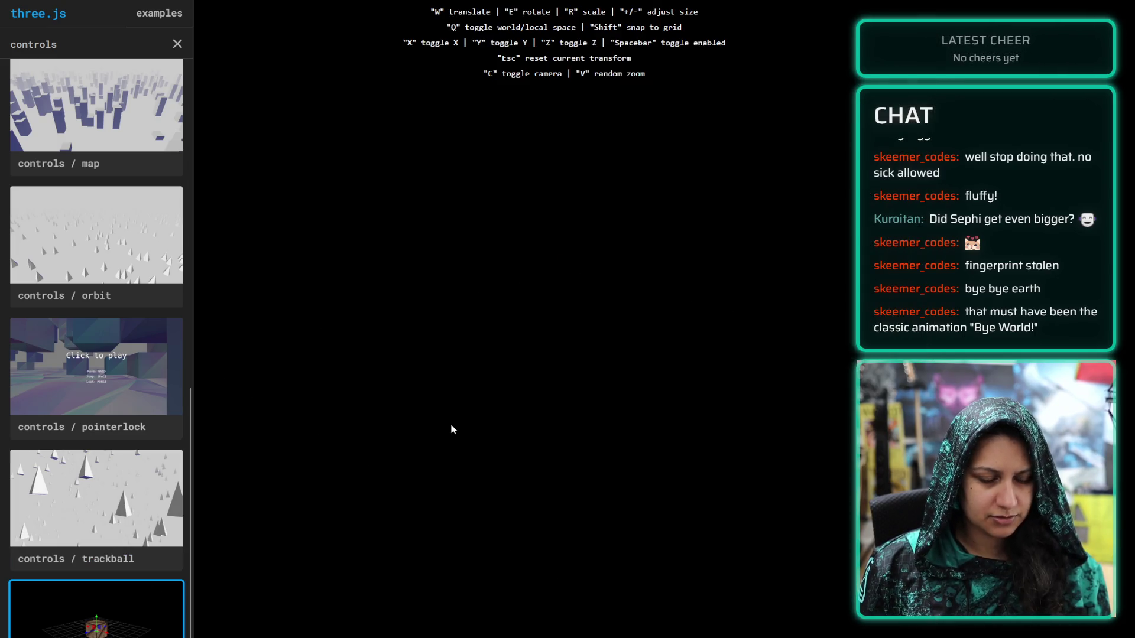
key(ctrl+Tab)
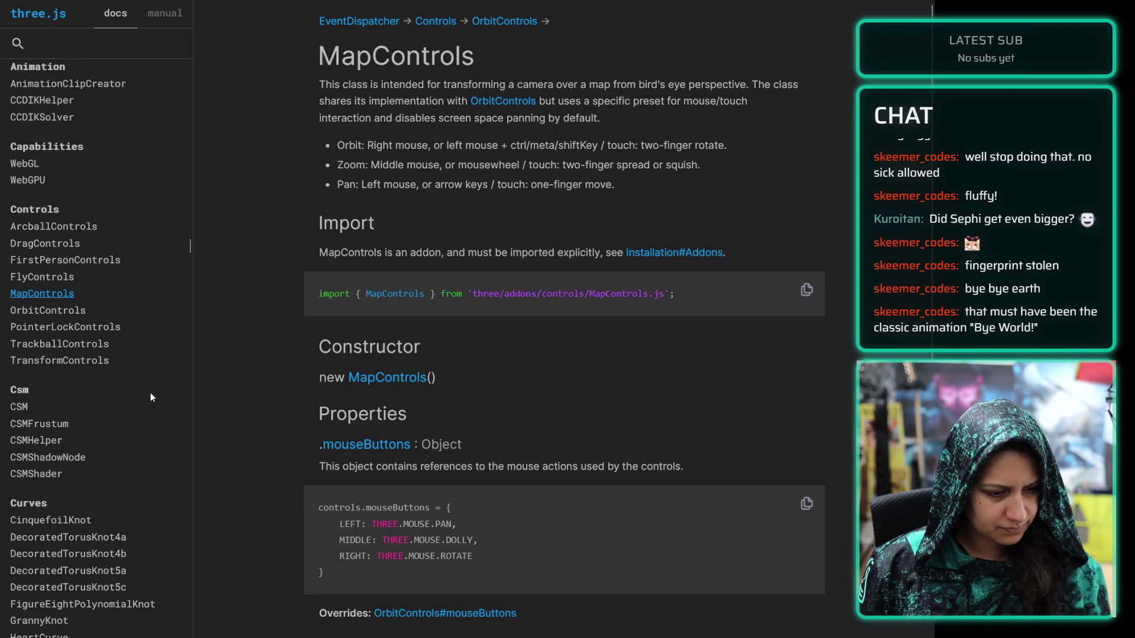
click(66, 342)
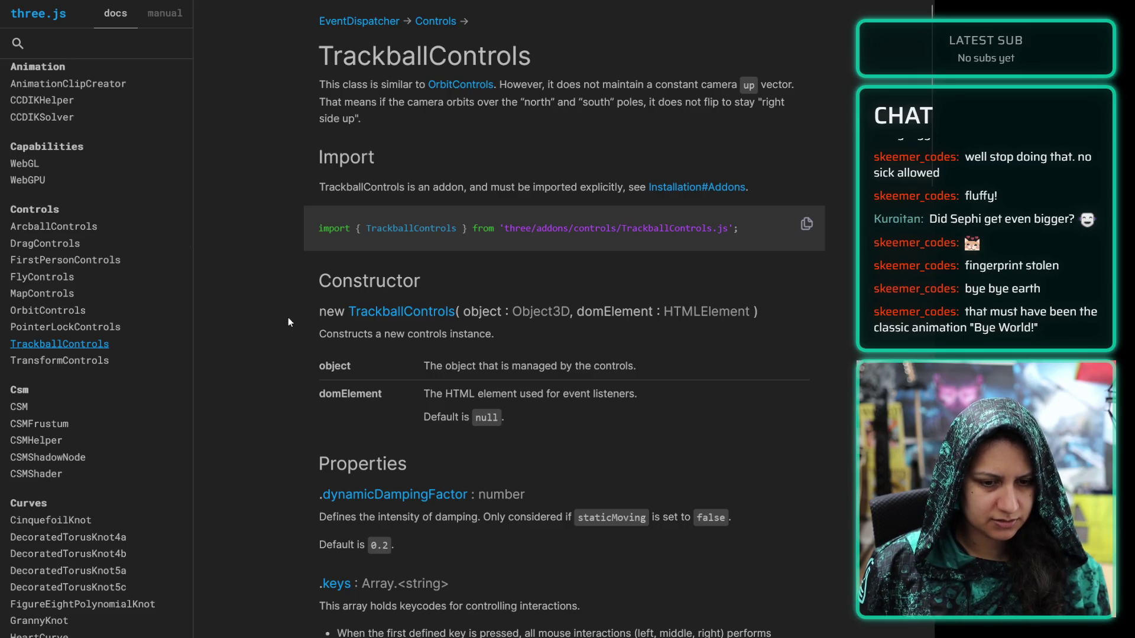
click(88, 361)
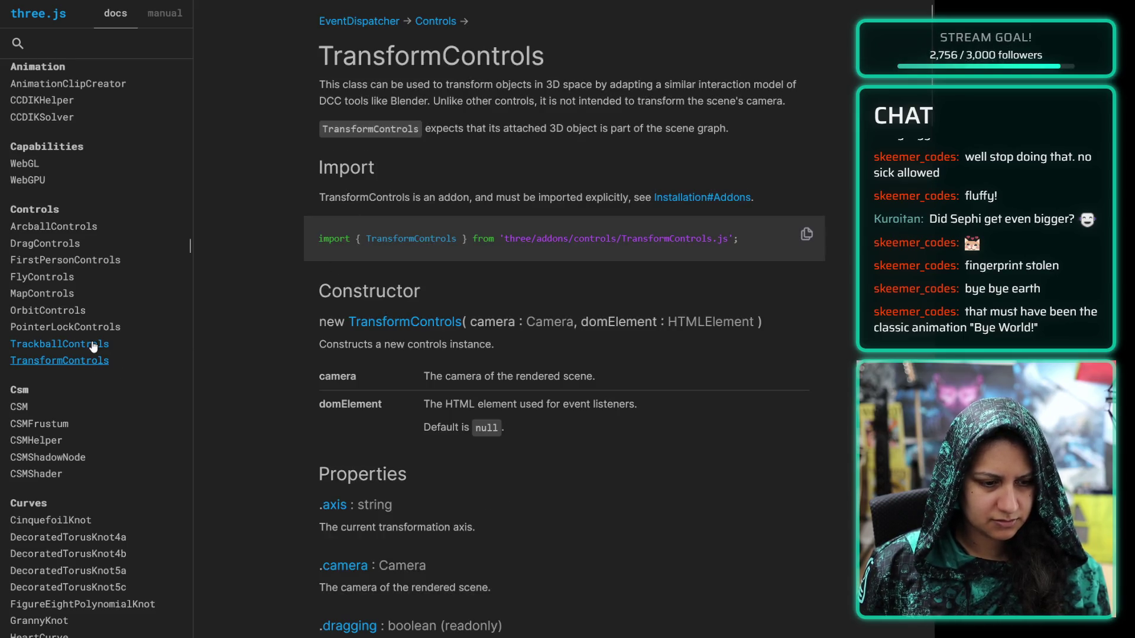
Move the crate in the transform demo, review the TransformControls docs, then return to Obsidian
key(ctrl+Tab)
mouse_move(563, 271)
mouse_down()
mouse_move(574, 163)
mouse_move(610, 368)
mouse_move(828, 423)
mouse_move(461, 267)
mouse_move(574, 387)
mouse_move(366, 426)
mouse_move(585, 376)
mouse_move(582, 385)
mouse_move(404, 449)
mouse_move(628, 269)
mouse_move(540, 352)
mouse_move(585, 368)
mouse_up()
key(ctrl+Tab)
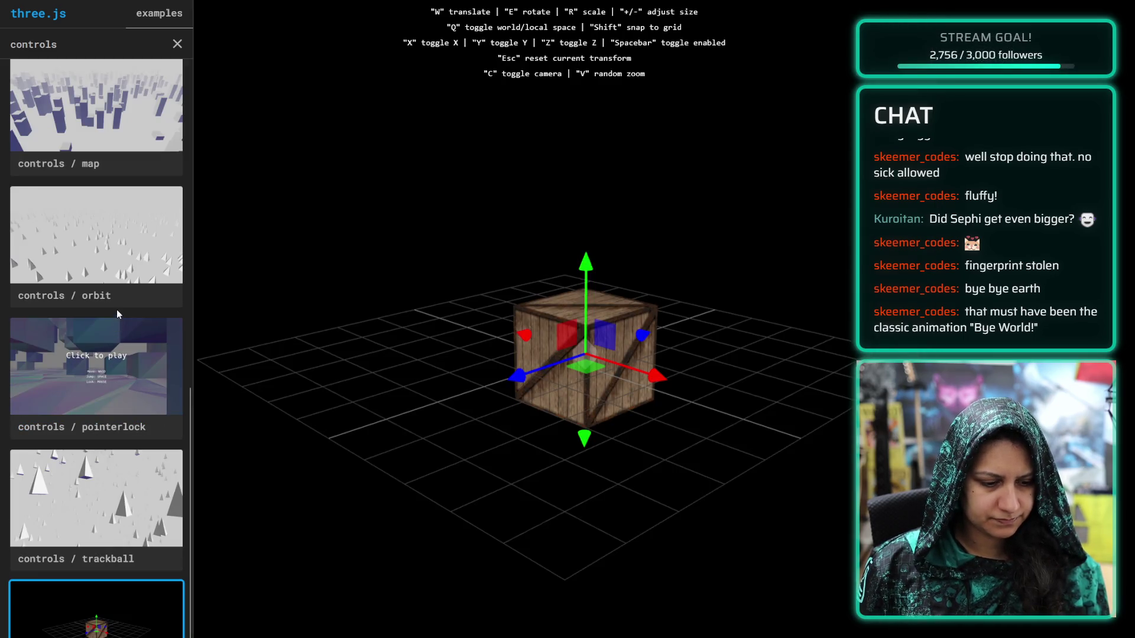
scroll(117, 313, up, 9)
scroll(119, 308, down, 5)
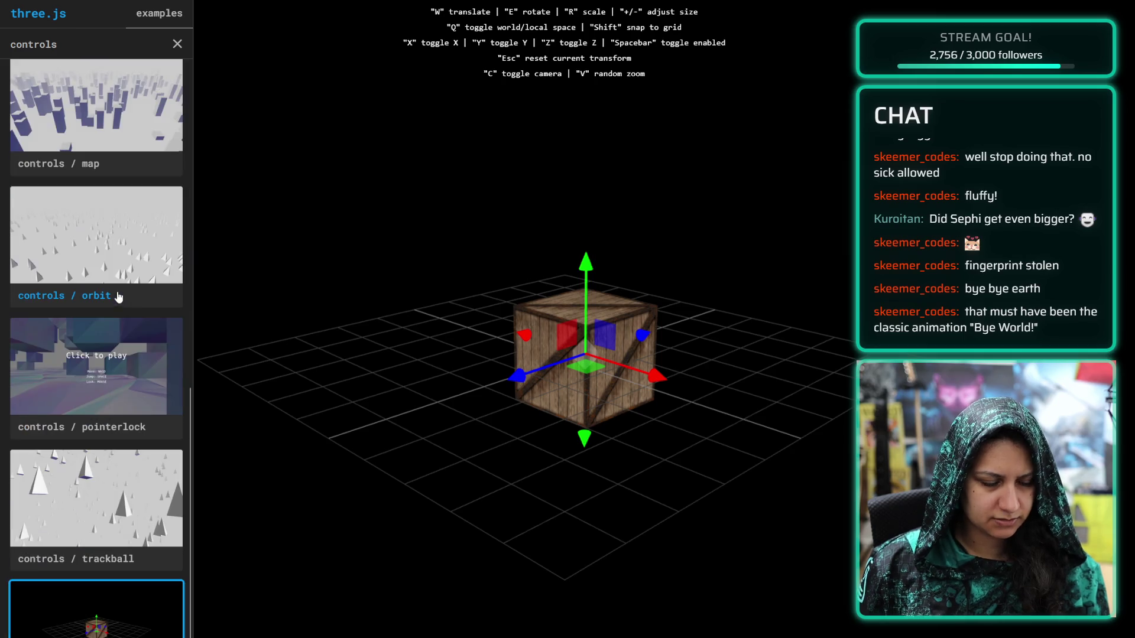
key(alt+Tab)
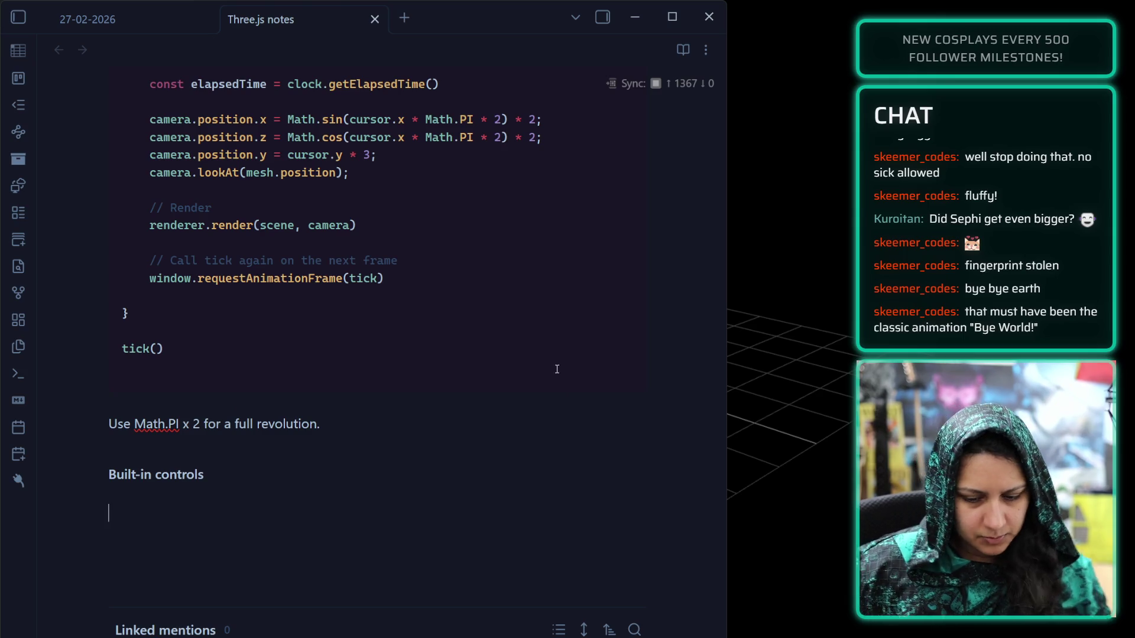
Type FlyControls:, FirstPersonControls:, OrbitControls:, TrackballControls: and TransformControls: on separate lines, fixing the Trackball typo
text(FlyControl)
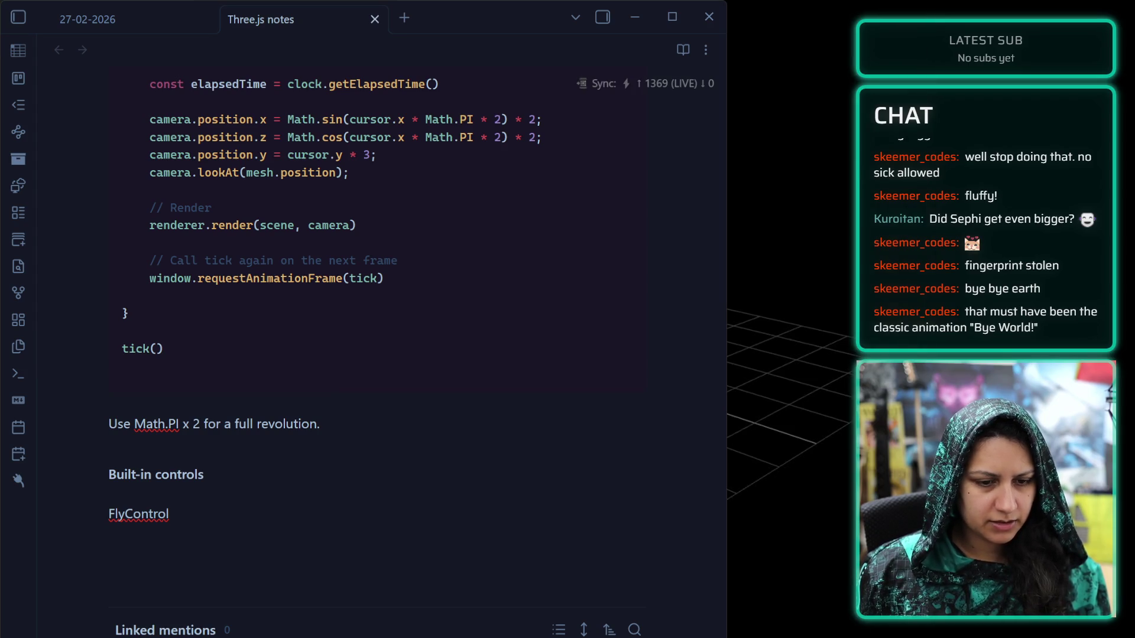
text(s:)
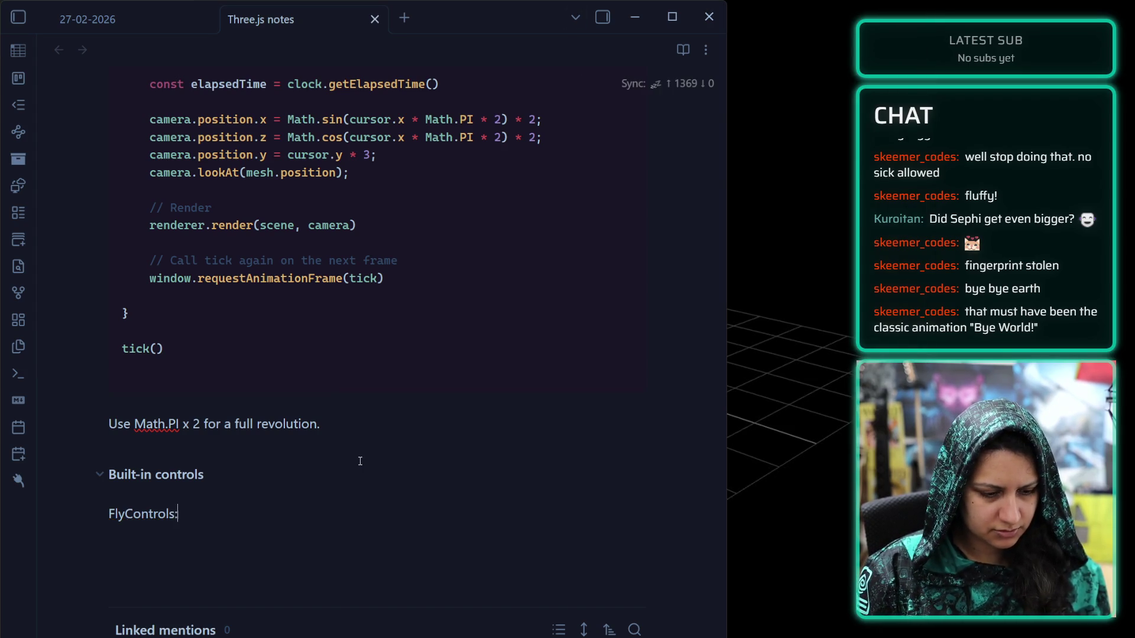
key(Return)
text(FirstPersonControl)
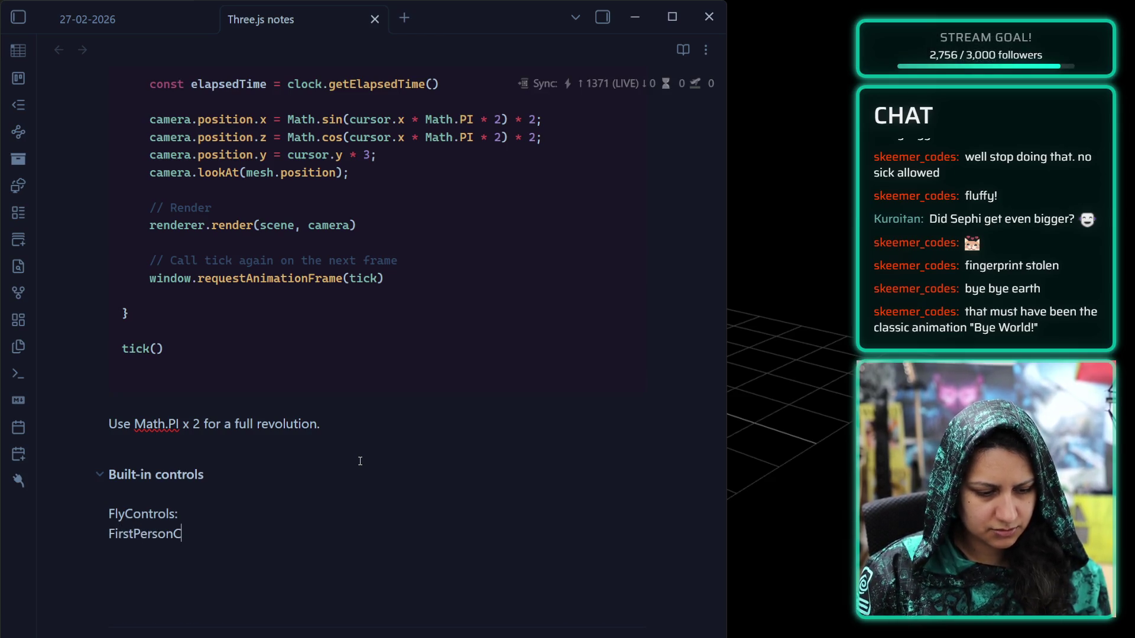
text(s:)
key(Return)
text(OrbitControls:)
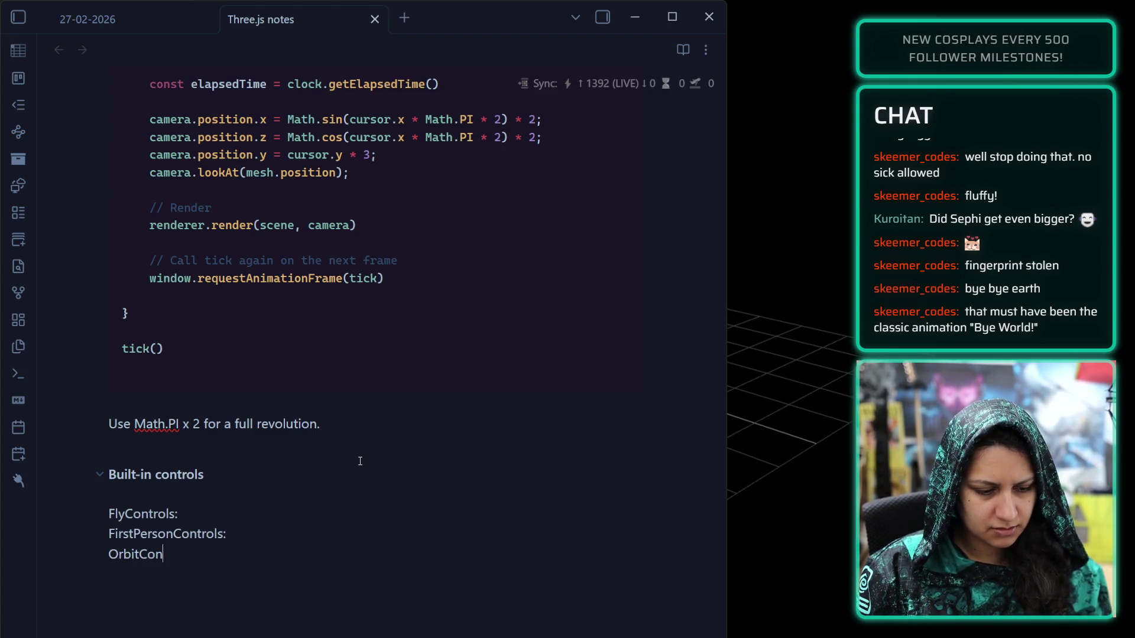
key(Return)
text(T)
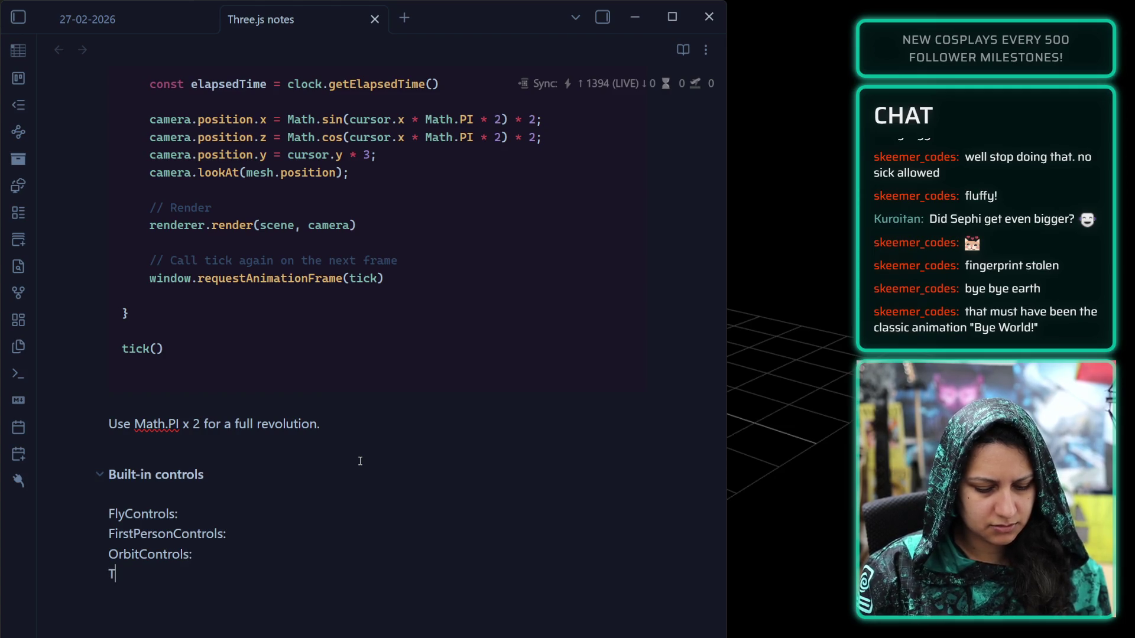
text(rackballControlls:)
key(Return)
text(Transform)
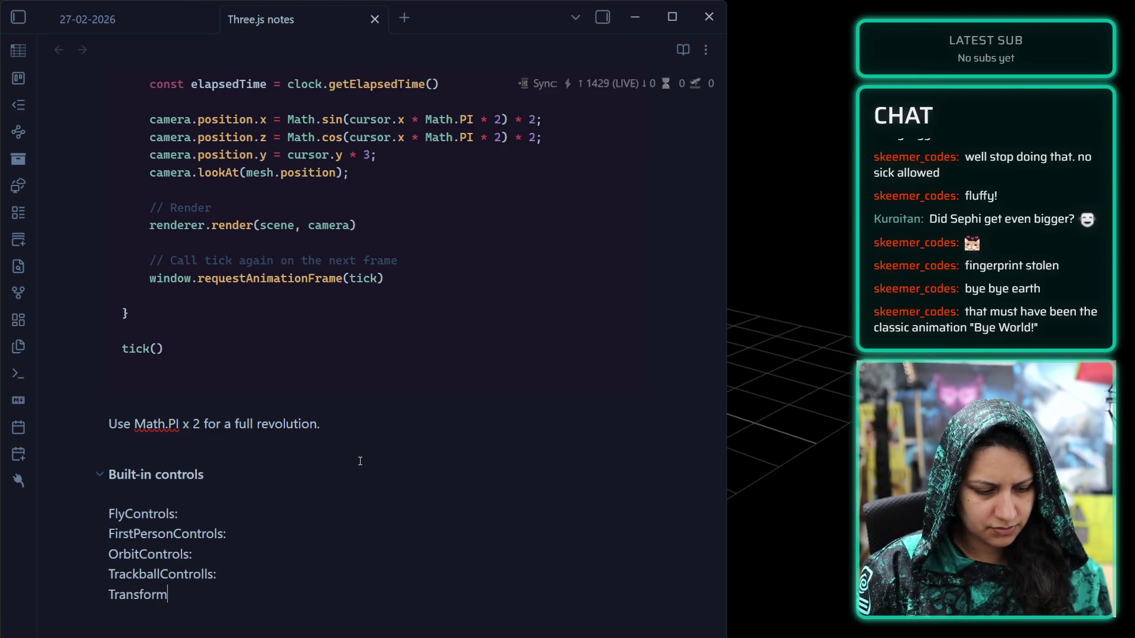
text(Controls:)
key(Up)
key(Left)
key(BackSpace)
Turn the five control names into bullets and add an empty bullet below TransformControls
click(101, 518)
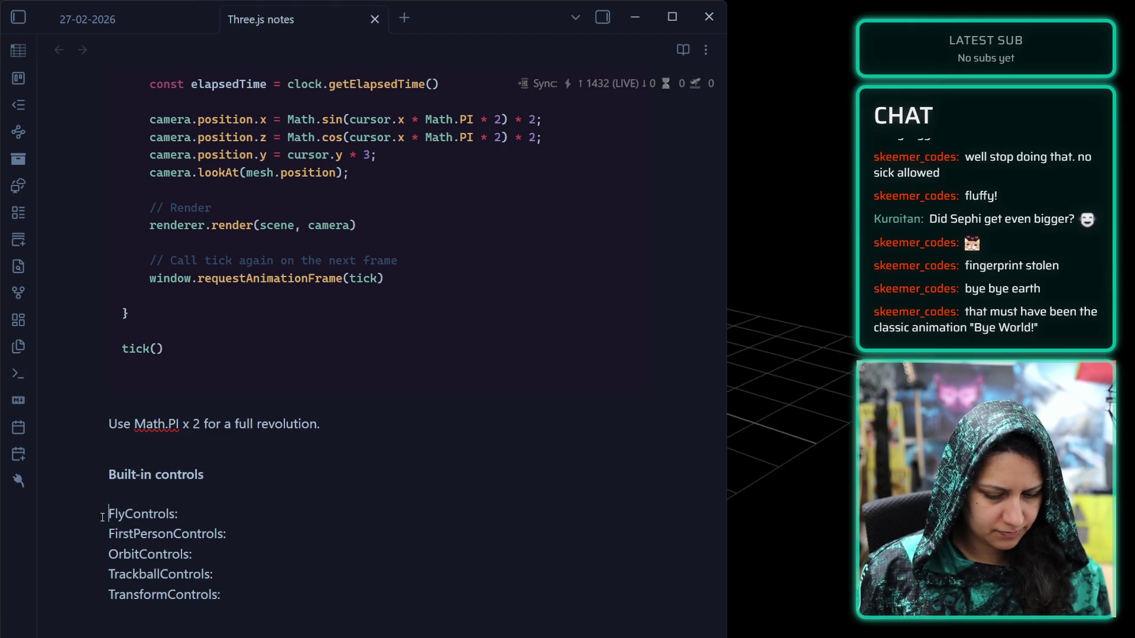
text(-)
key(Down)
key(Home)
key(BackSpace)
key(Return)
key(Down)
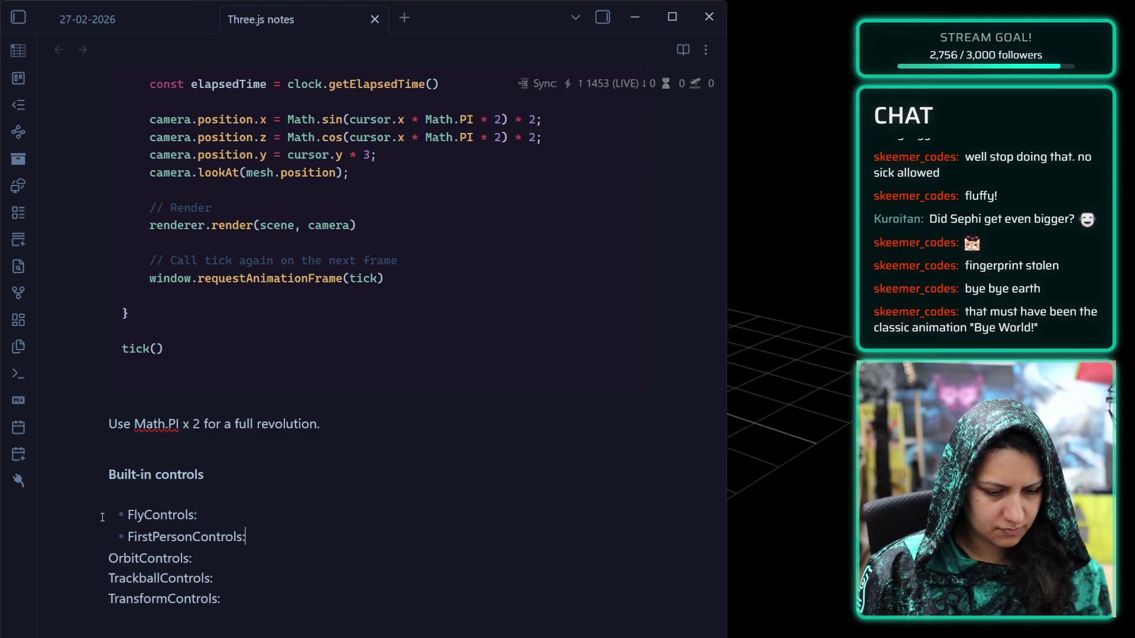
key(Delete)
key(Return)
key(Down)
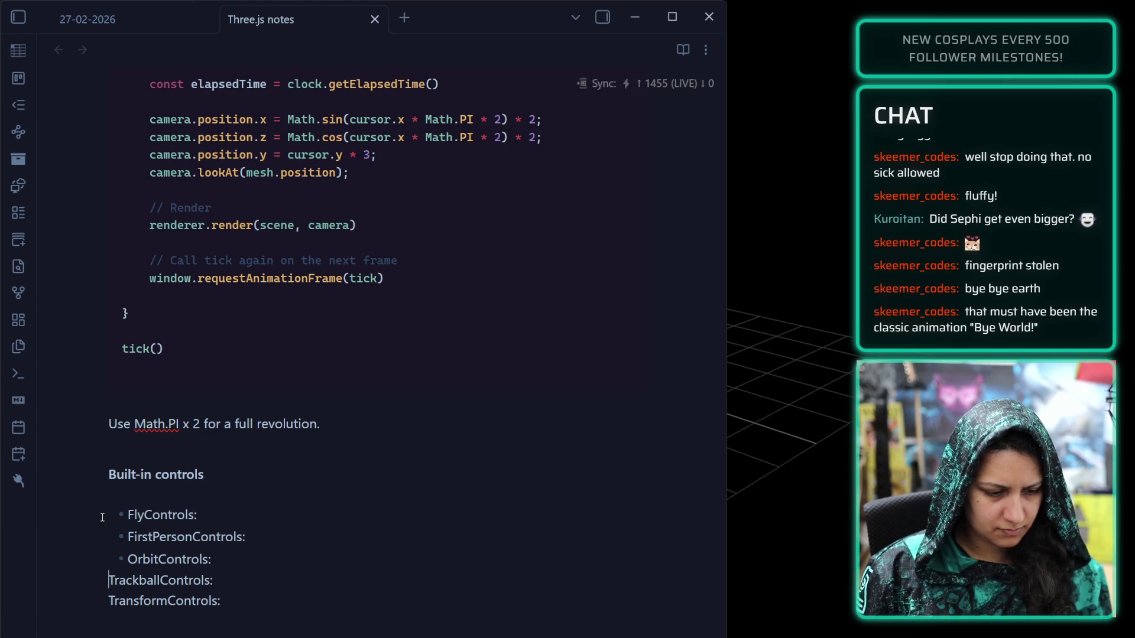
key(BackSpace)
key(Return)
key(Down)
key(BackSpace)
key(Return)
click(273, 608)
key(Return)
Type 'MapControls:' as the sixth bullet under Built-in controls
text(MapControls:)
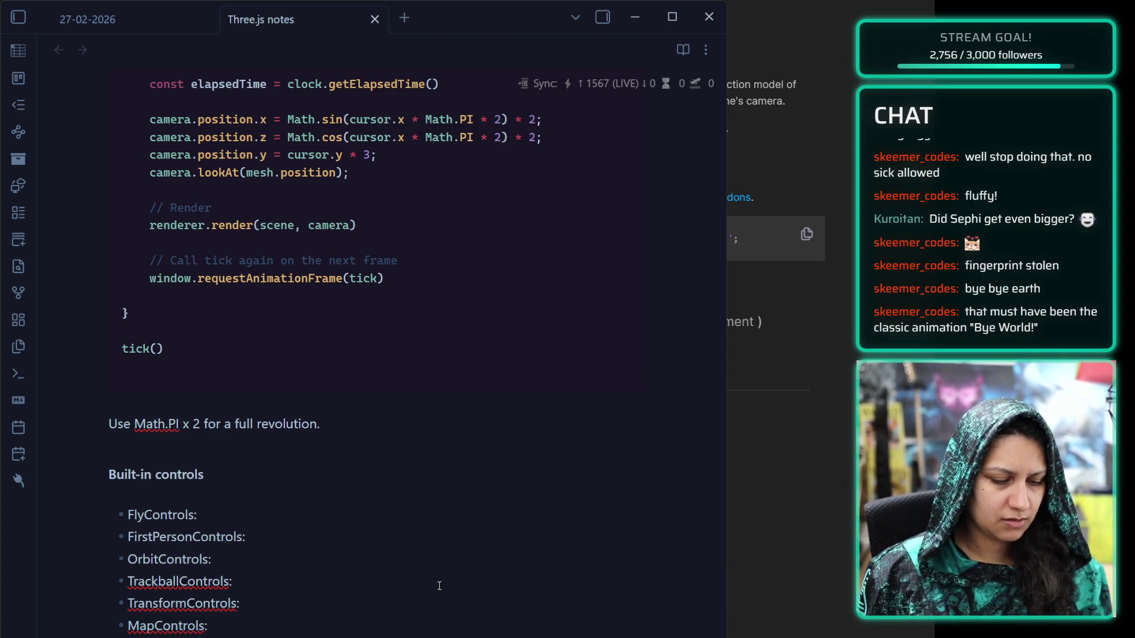
scroll(775, 326, up, 3)
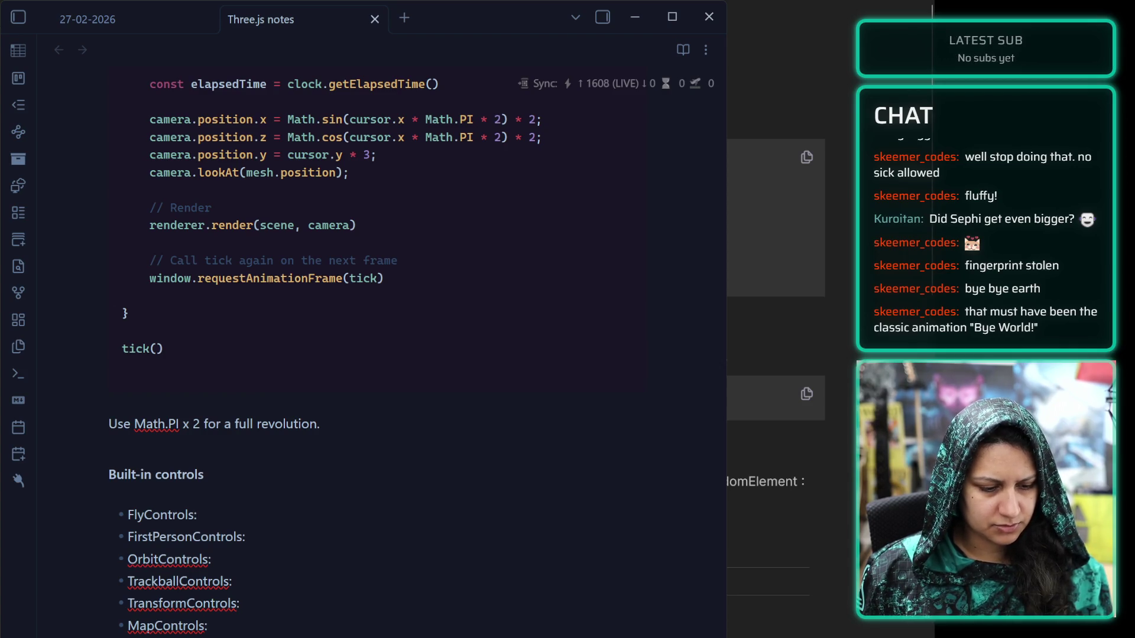
scroll(776, 331, up, 2)
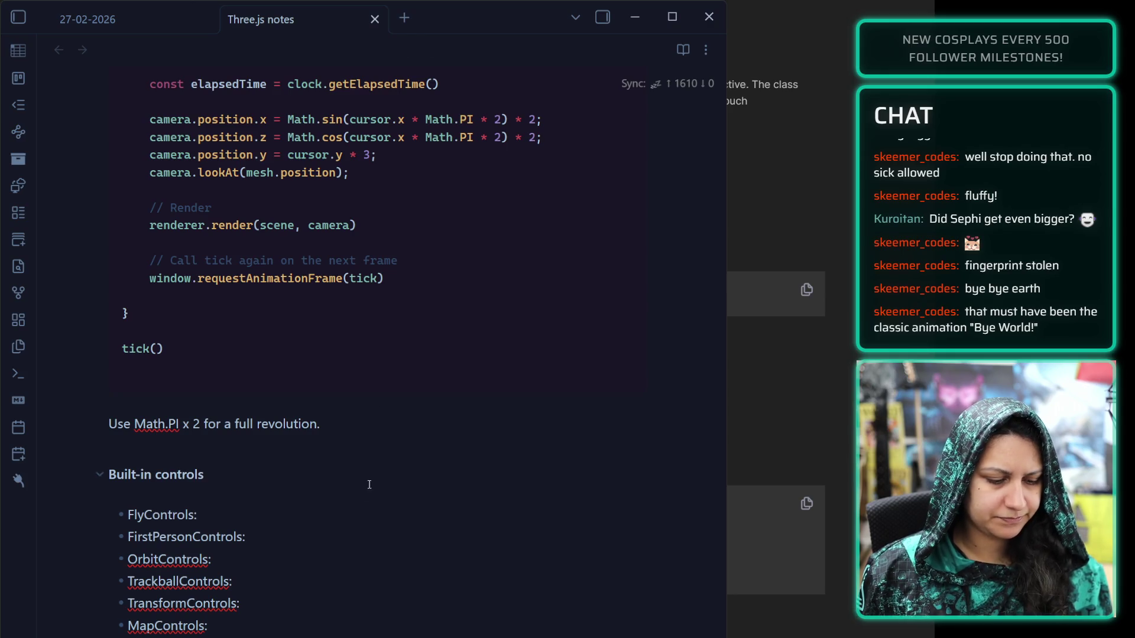
Complete the MapControls bullet with 'birds-eye view. Space panning disabled (no vertical panning).'
text(birds-eye view. )
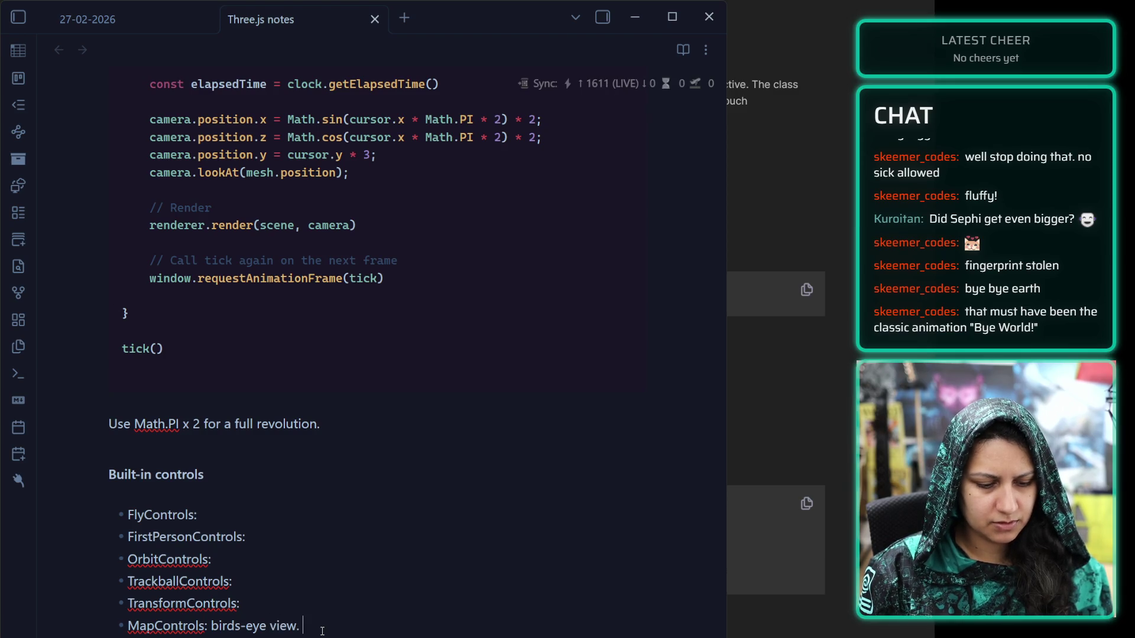
text(Space )
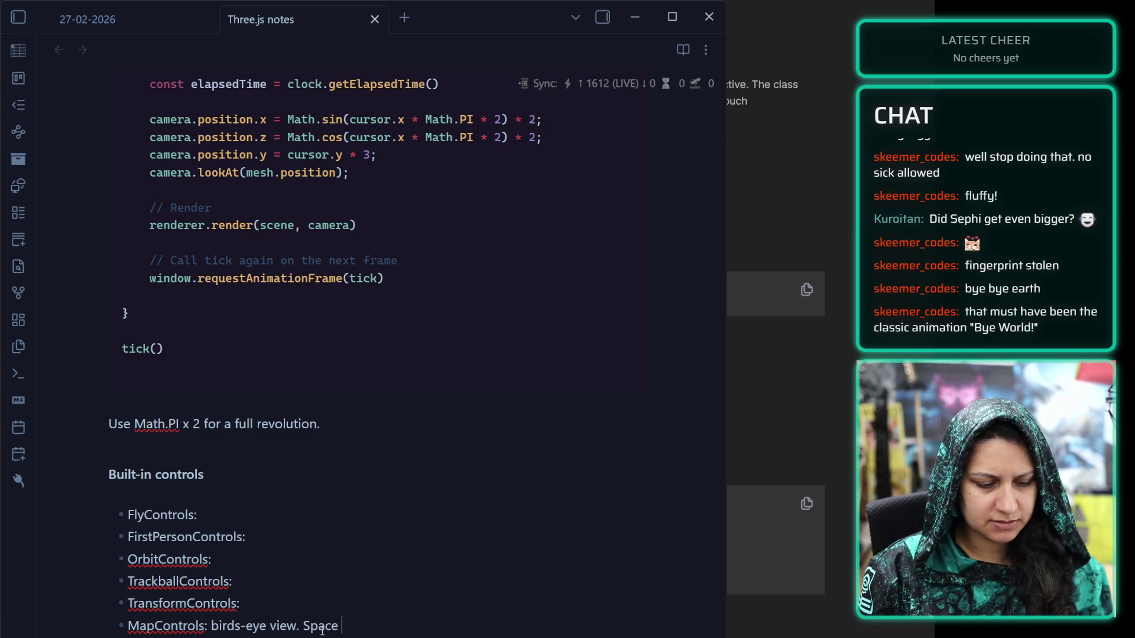
text(panning disabled)
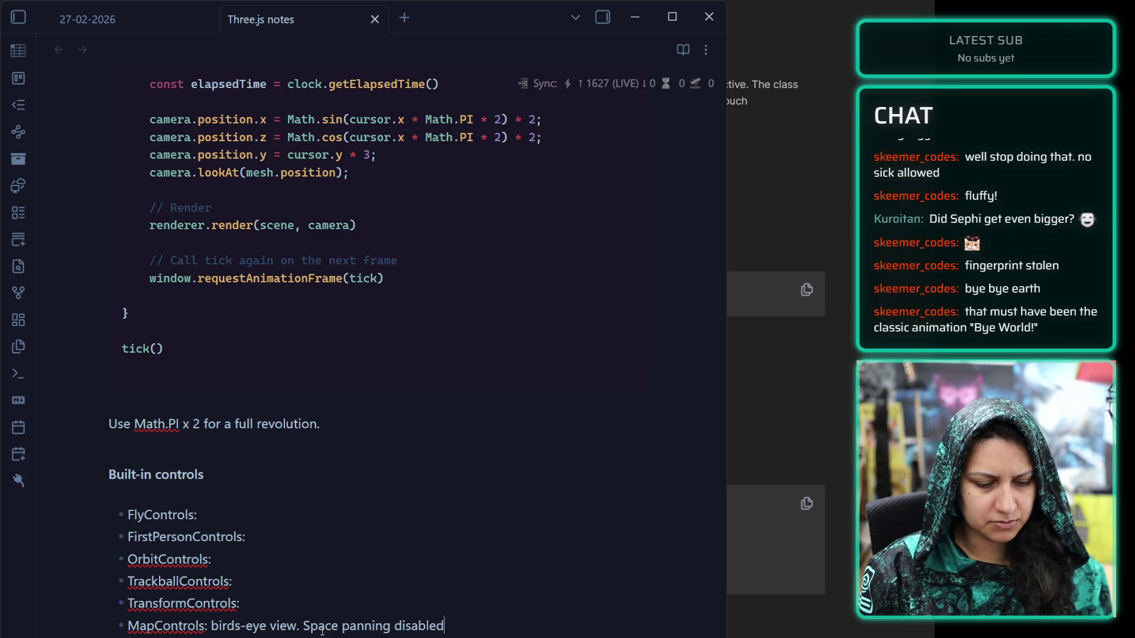
text( (no vertical p)
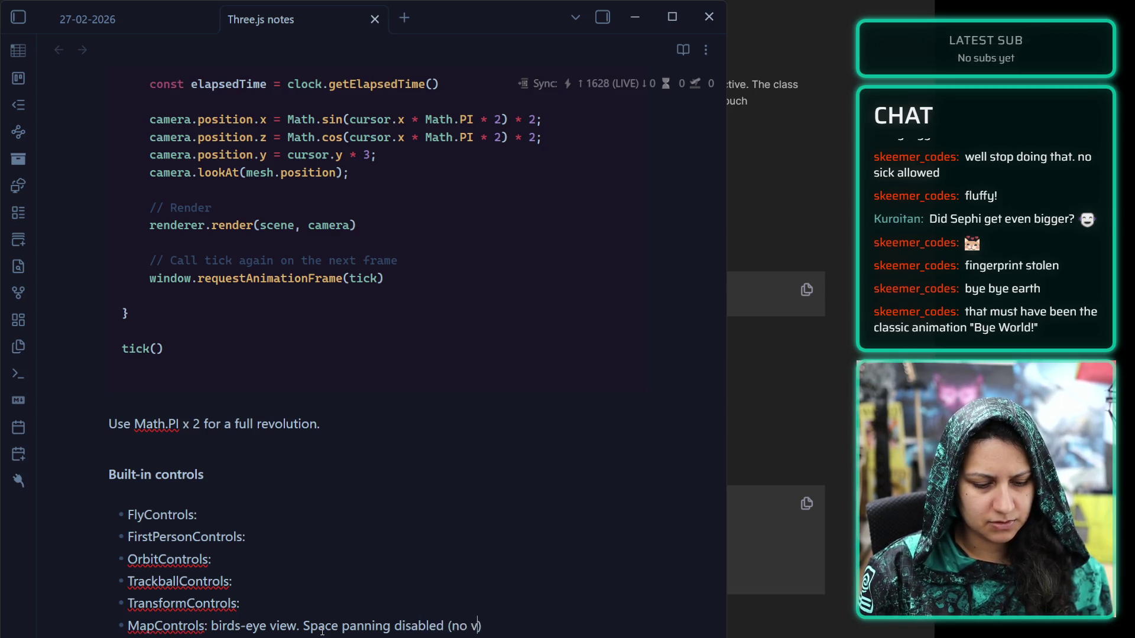
text(anning))
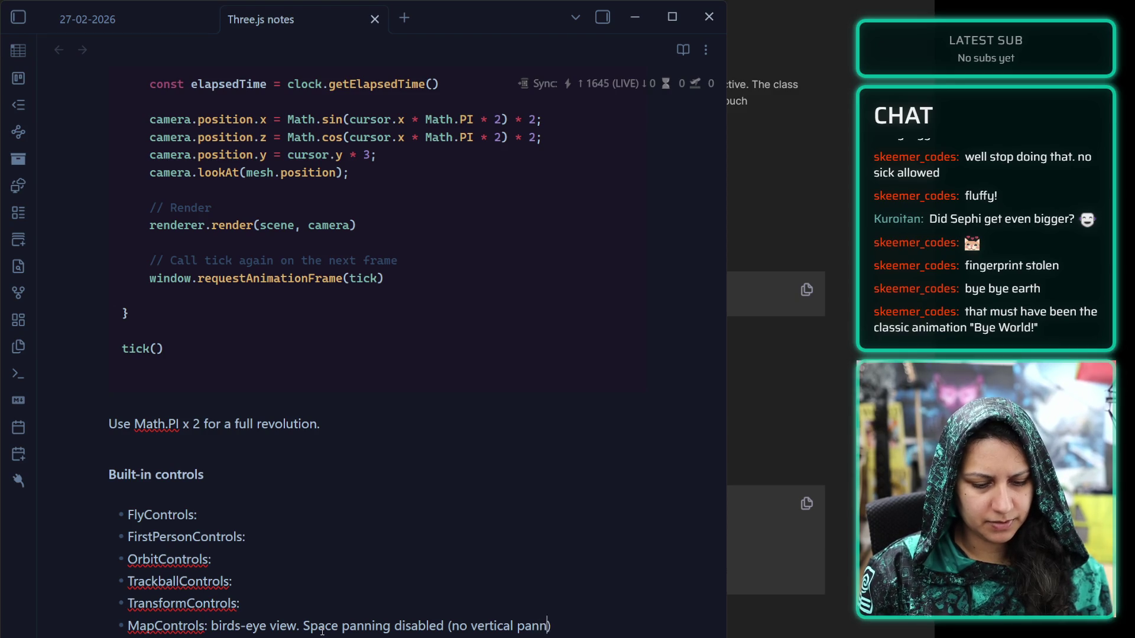
text(.)
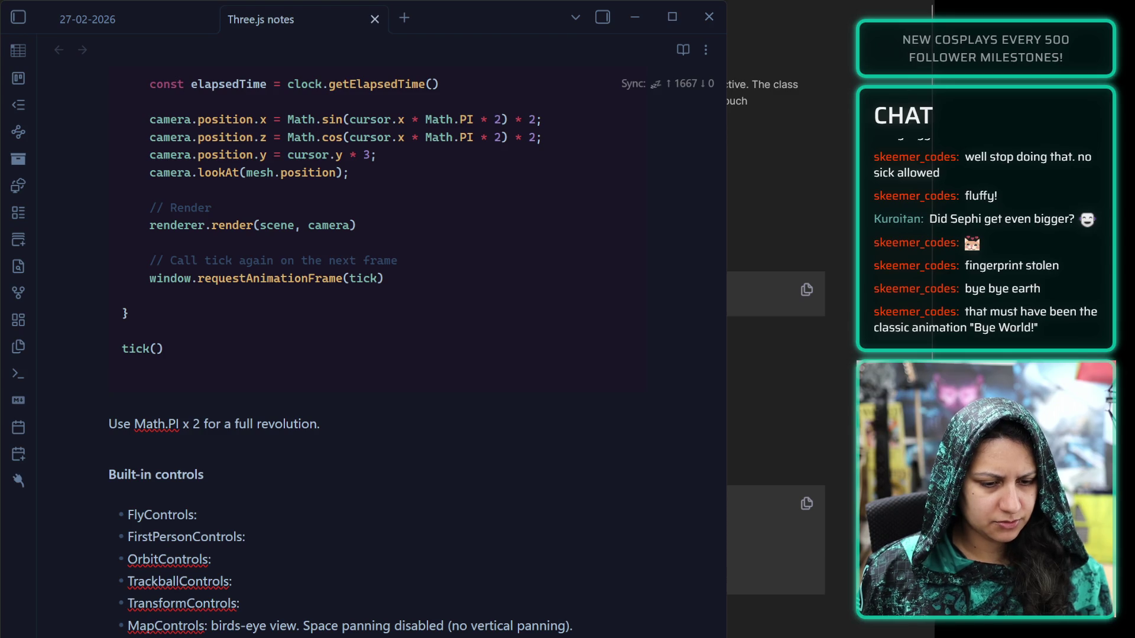
scroll(775, 355, down, 3)
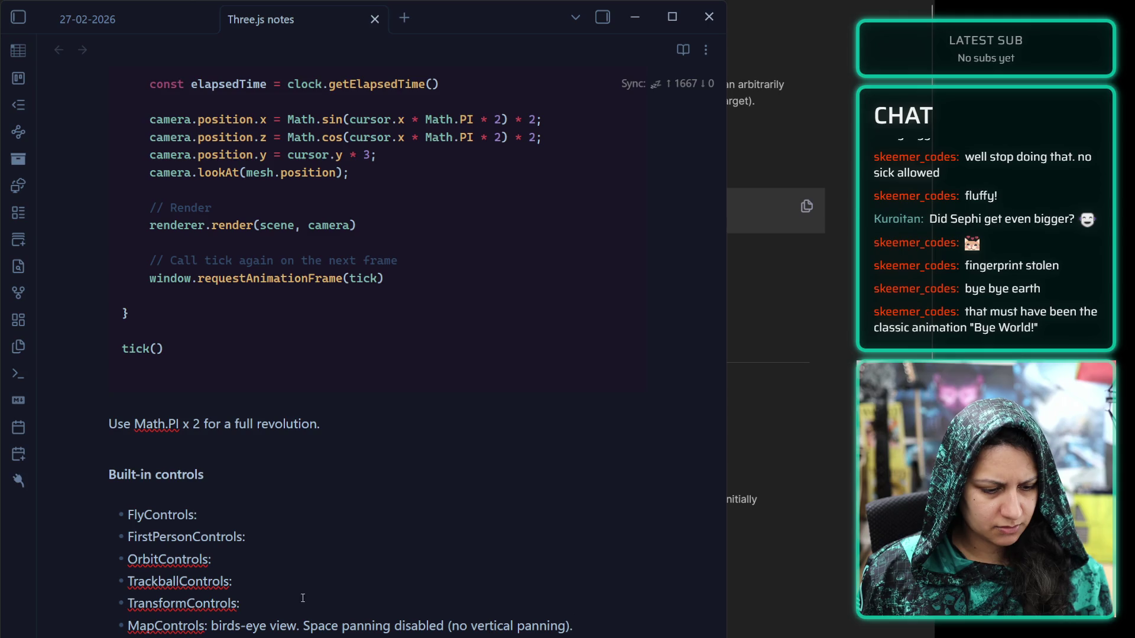
Describe FlyControls as 'Fly mode like Blender with no limitations.' and FirstPersonControls as 'Implementation of Fly.'
click(288, 519)
text(Fly mode like Blender with no limitations.)
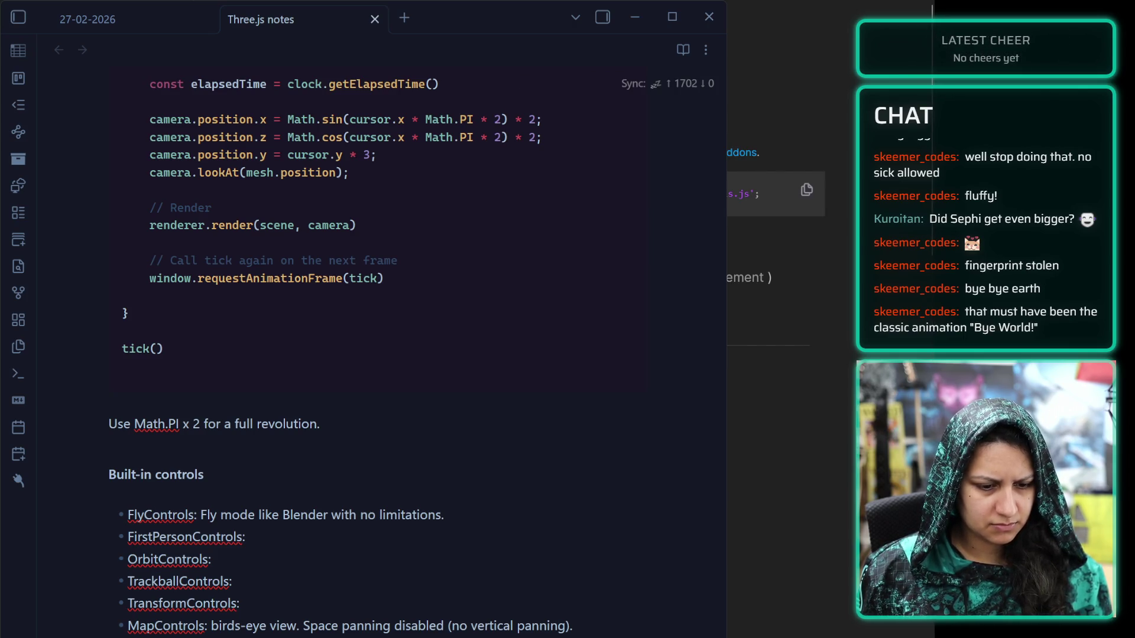
click(309, 542)
text(Implementation of)
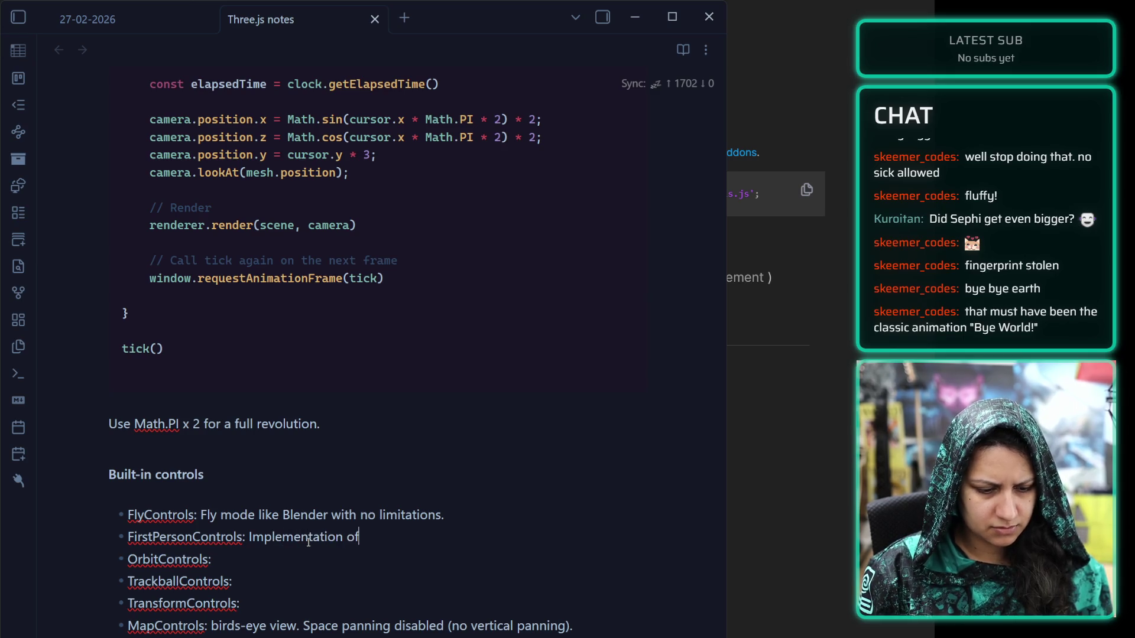
text( Fly.)
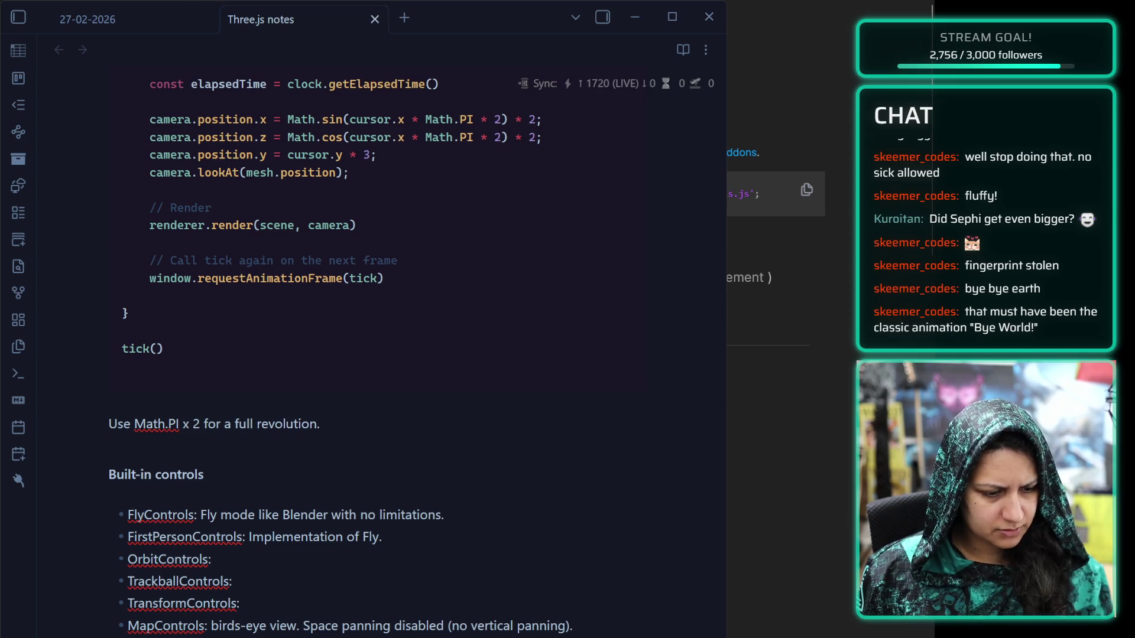
Describe OrbitControls as 'Orbit around an object while zooming and panning. Up direction maintained.'
scroll(774, 337, down, 3)
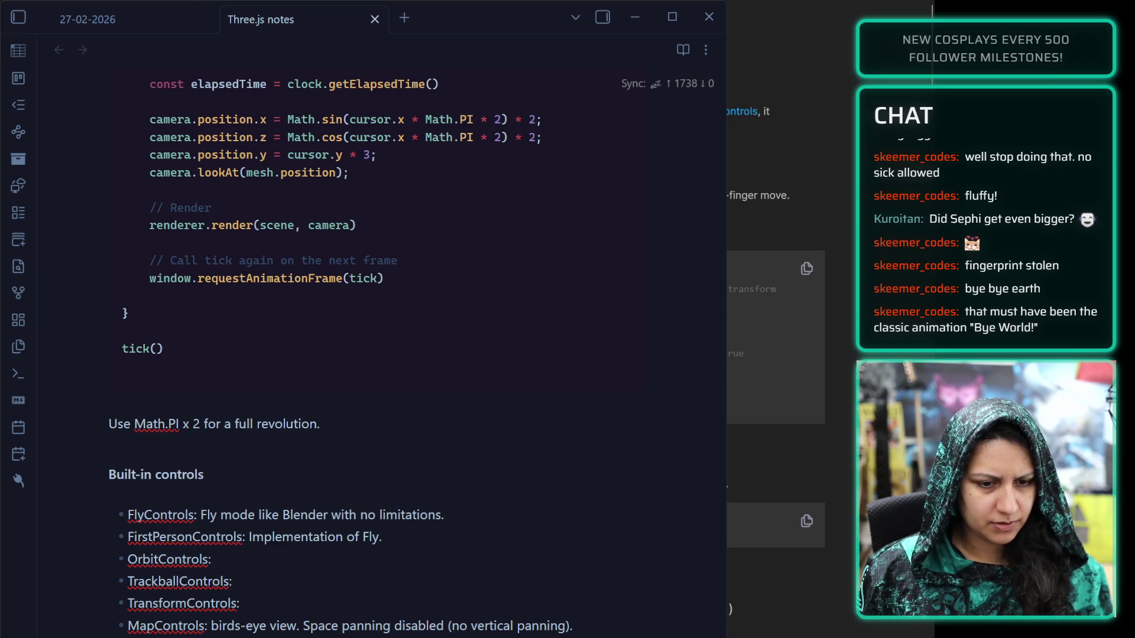
click(280, 566)
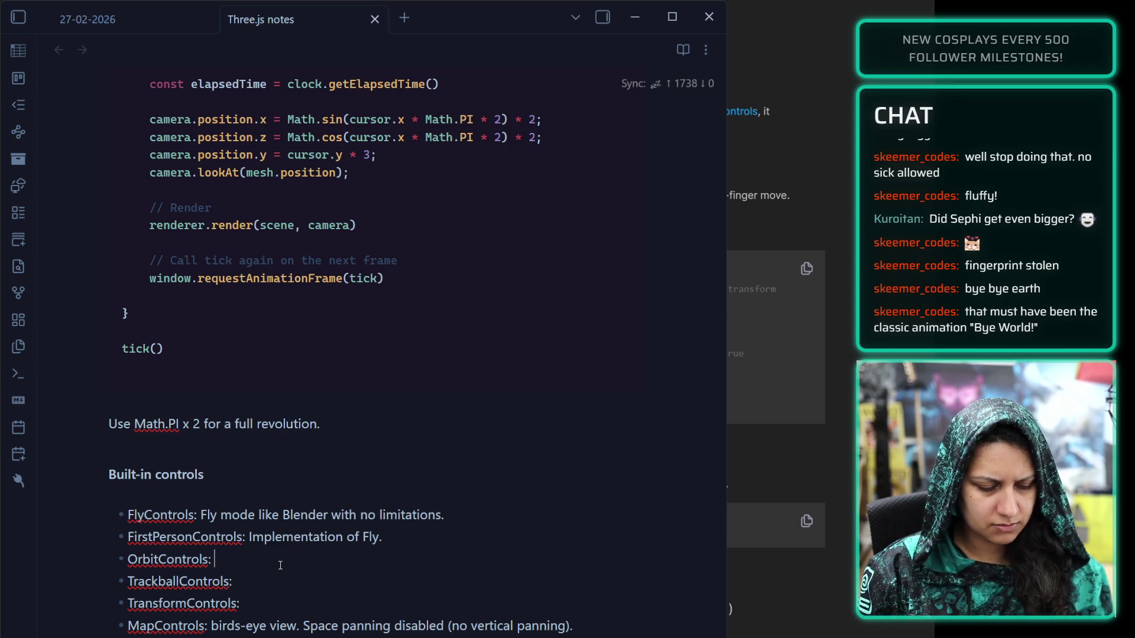
text(Orbit around an object while zomming)
key(BackSpace)
key(BackSpace)
key(BackSpace)
text(oming and panning. Up direction maintained.)
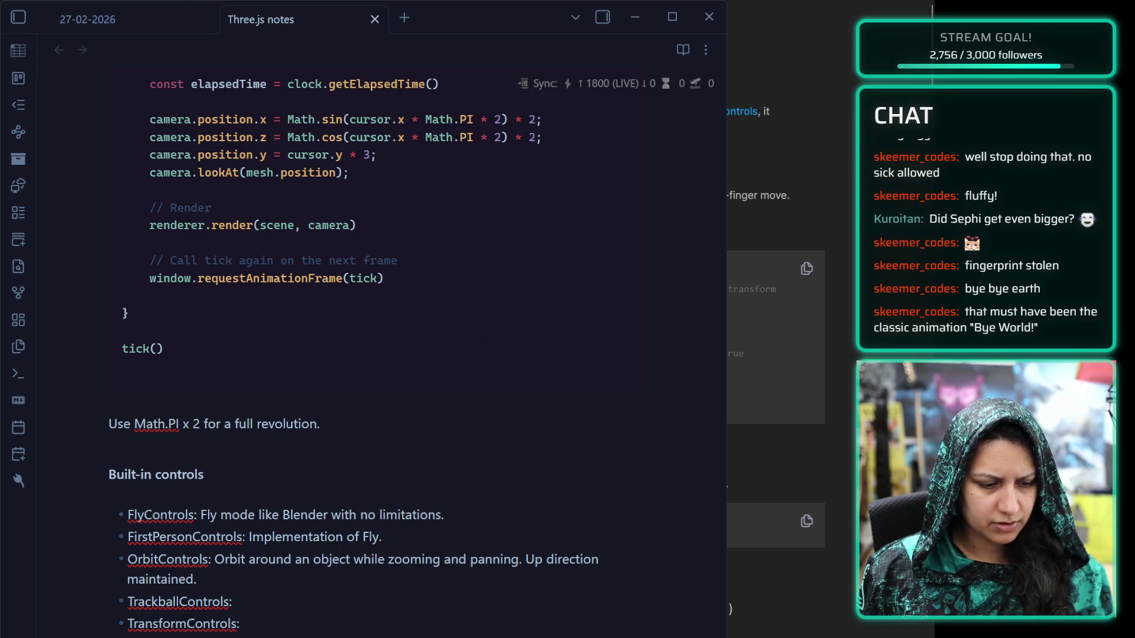
scroll(775, 337, down, 3)
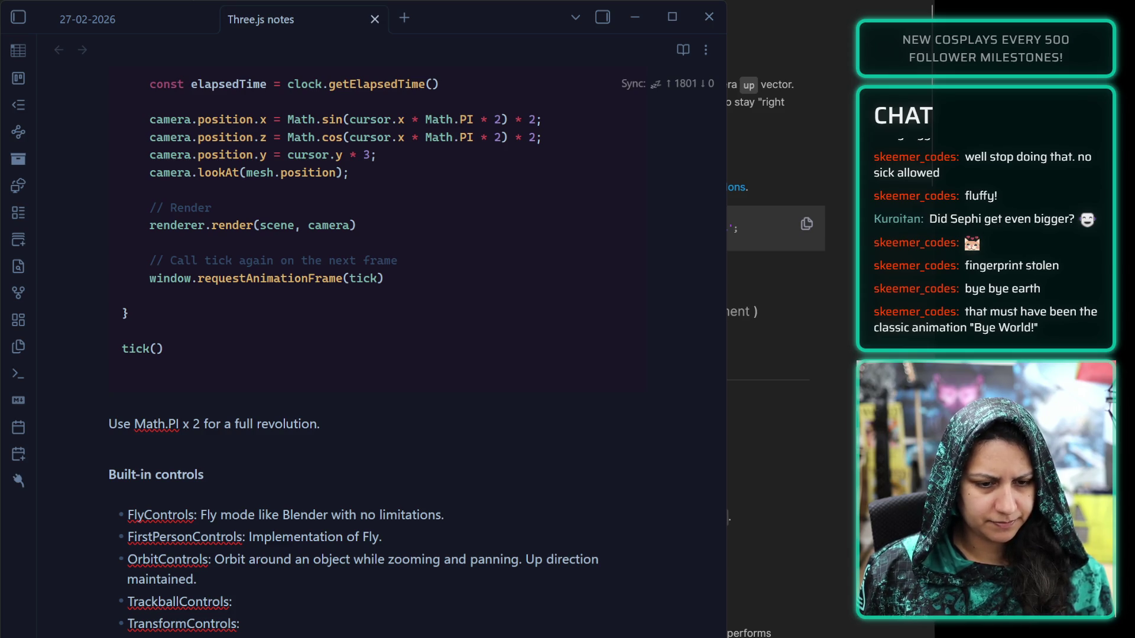
key(alt+Tab)
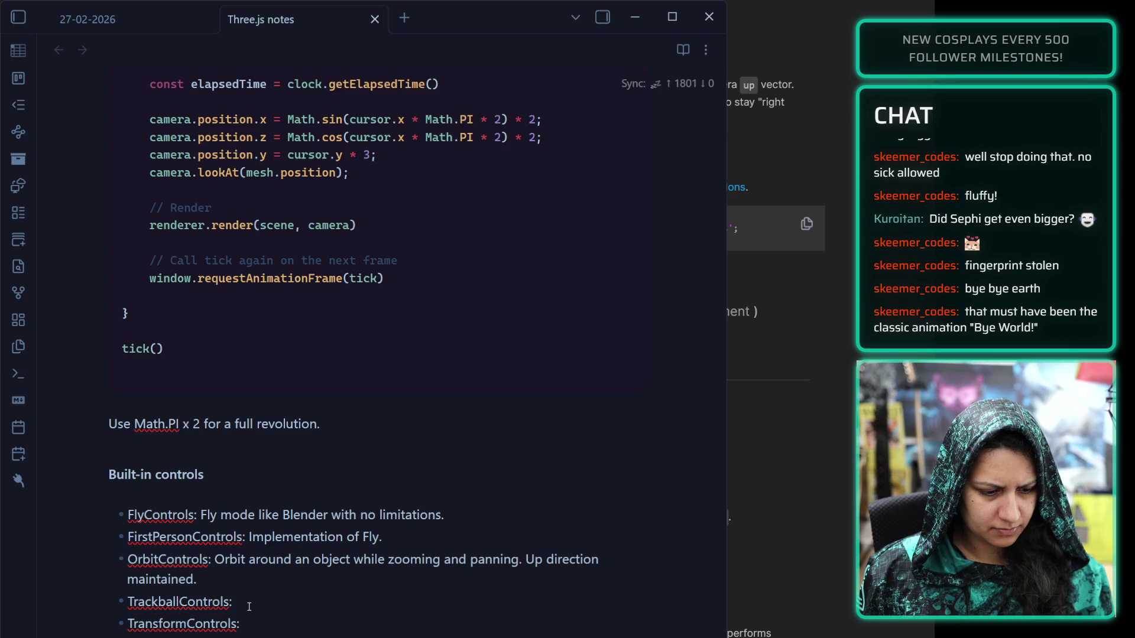
Describe TrackballControls as 'Same as Orbit, but doesn't maintain up direction.' and TransformControls as 'Blender Gizmo-like control of options in 3D space'
click(280, 599)
text(Same as Orbit, but doesn't maintain up direction.)
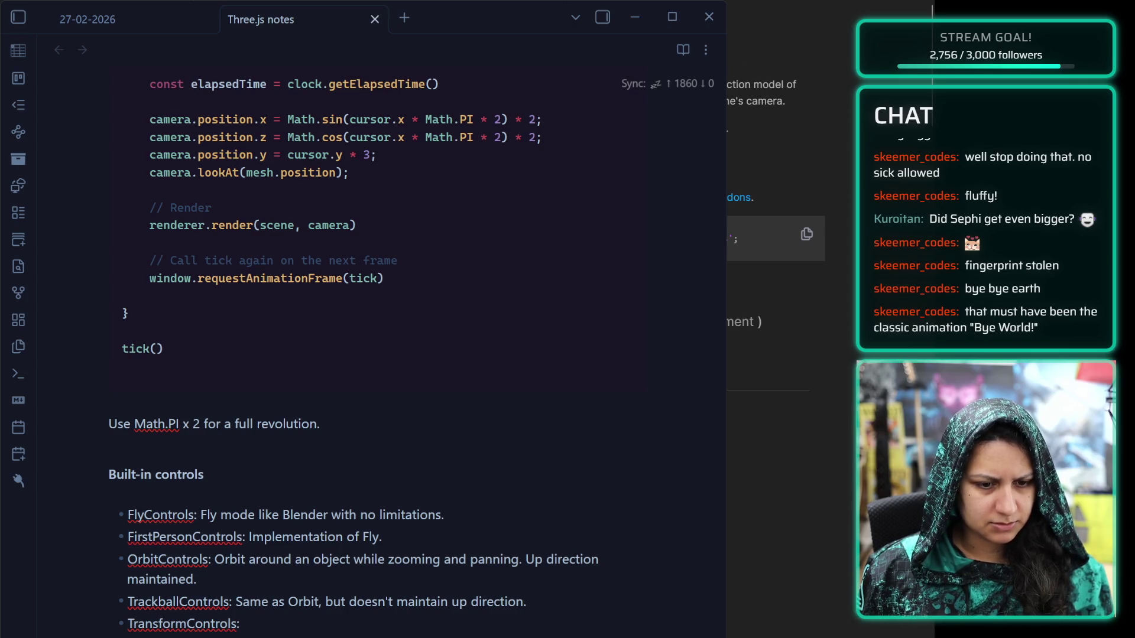
click(276, 619)
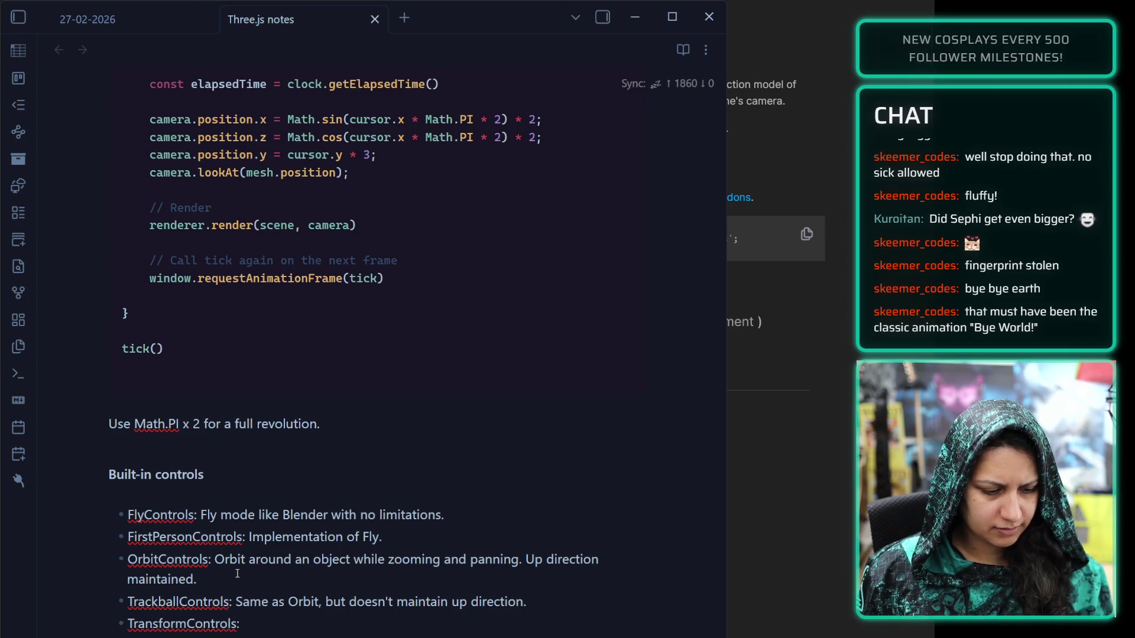
text(Gizm)
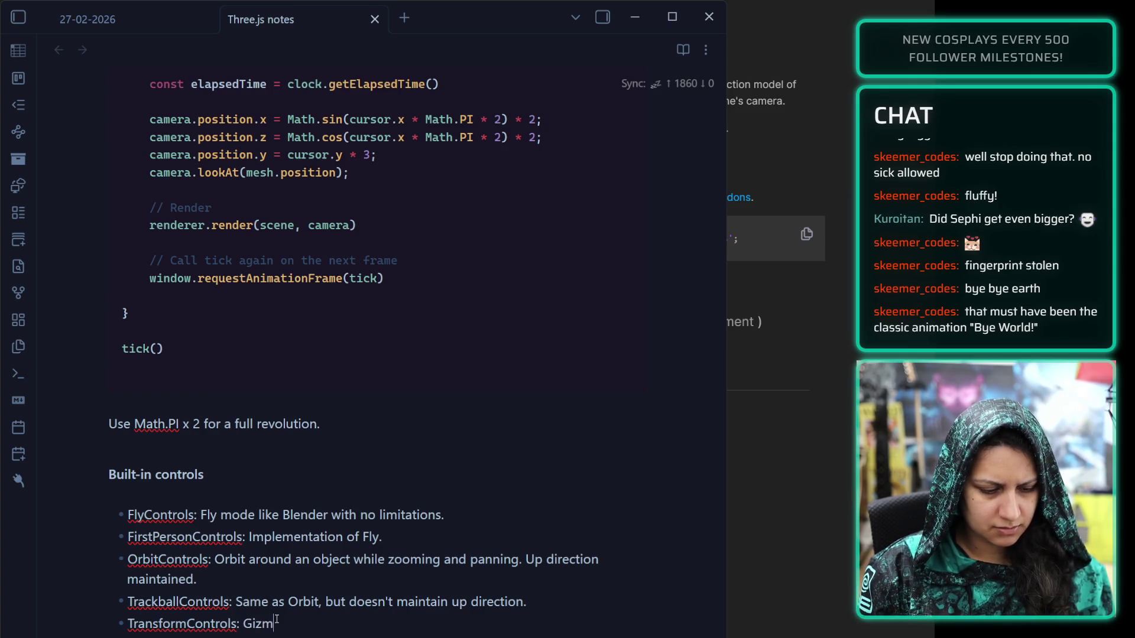
text(o-like control)
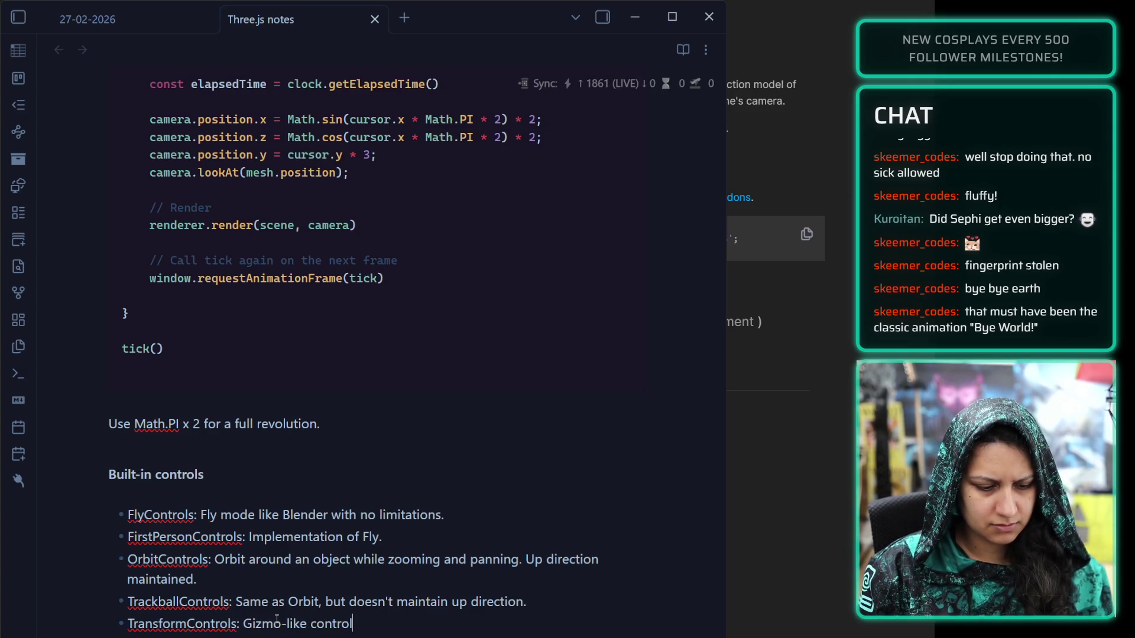
key(Left)
key(Left)
key(Left)
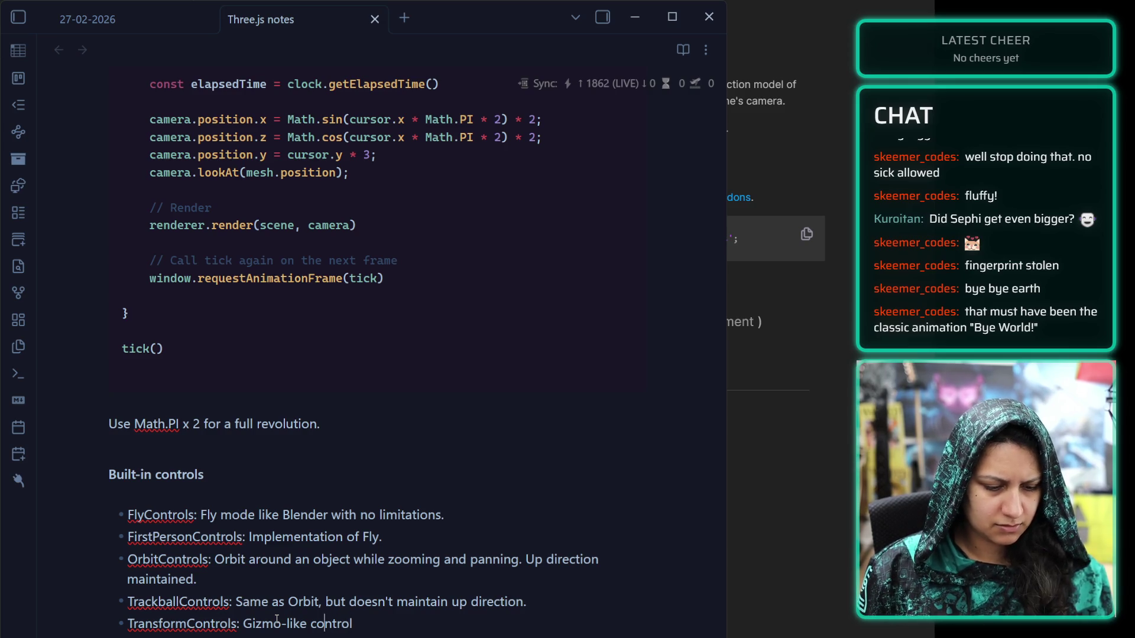
key(Left)
key(Left)
key(Left)
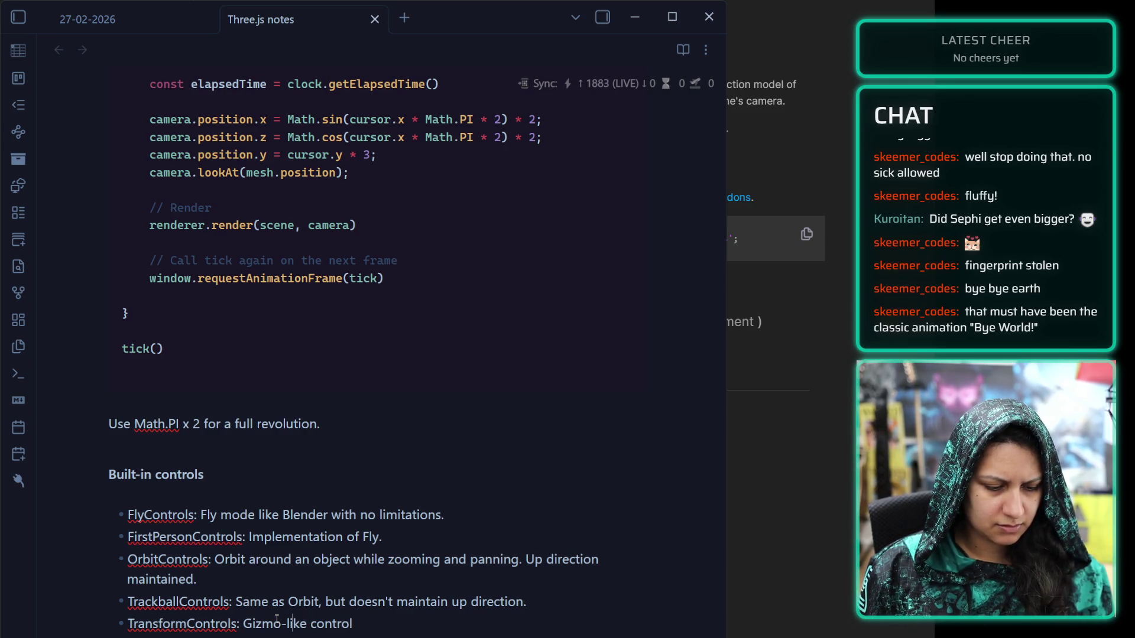
key(Left)
key(Left)
key(Left)
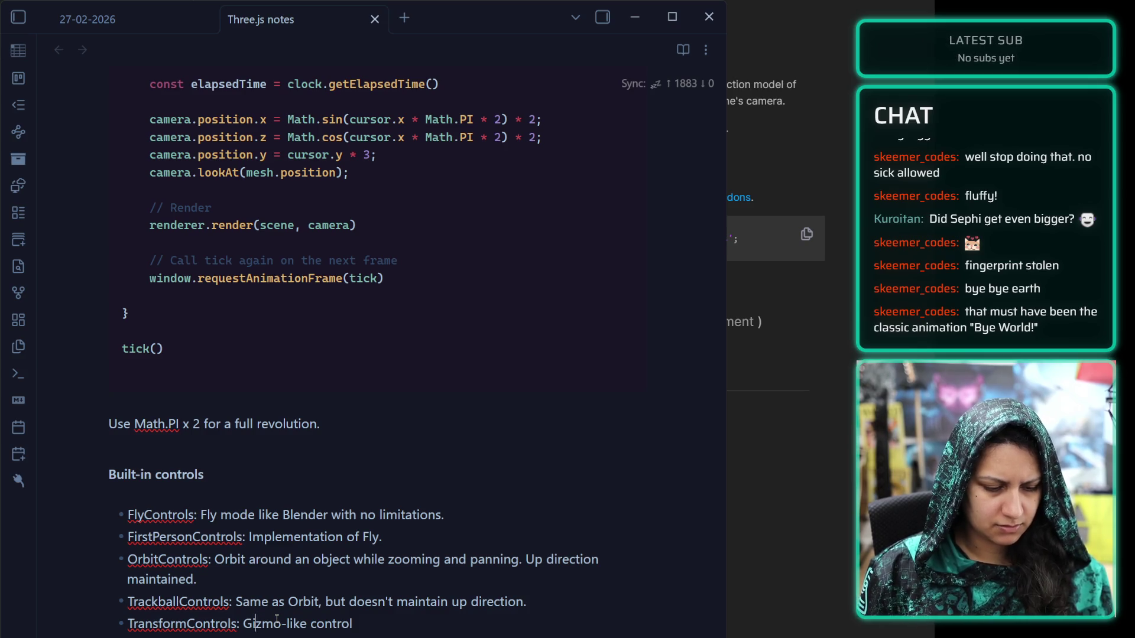
text(Blender Gizmo-like)
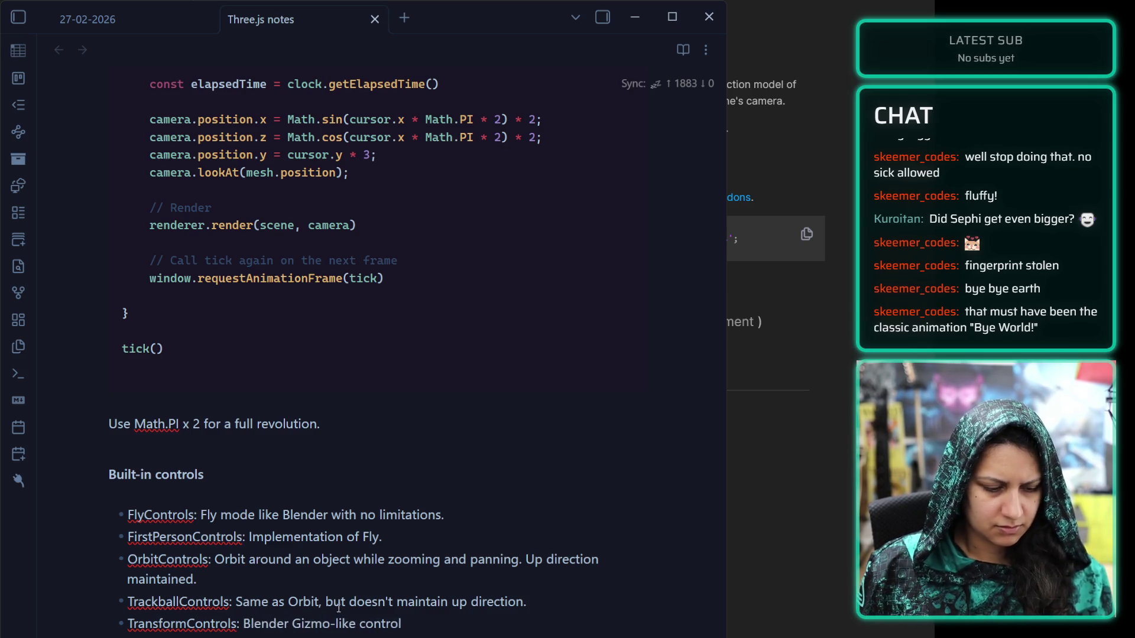
text( control of options in )
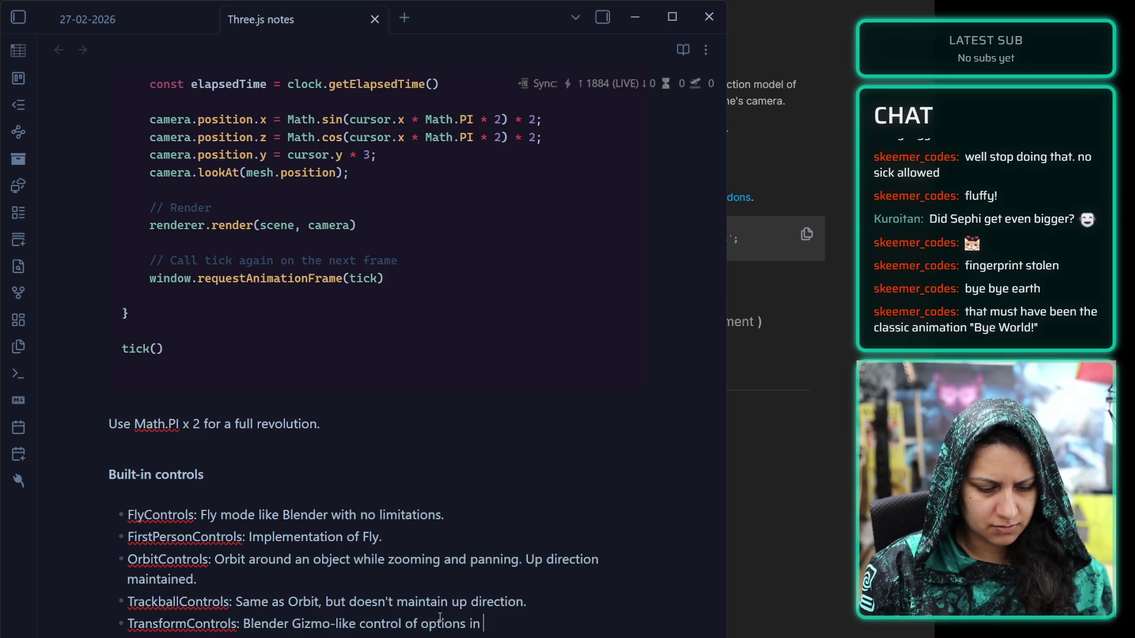
text(3D pa)
key(BackSpace)
key(BackSpace)
text(space )
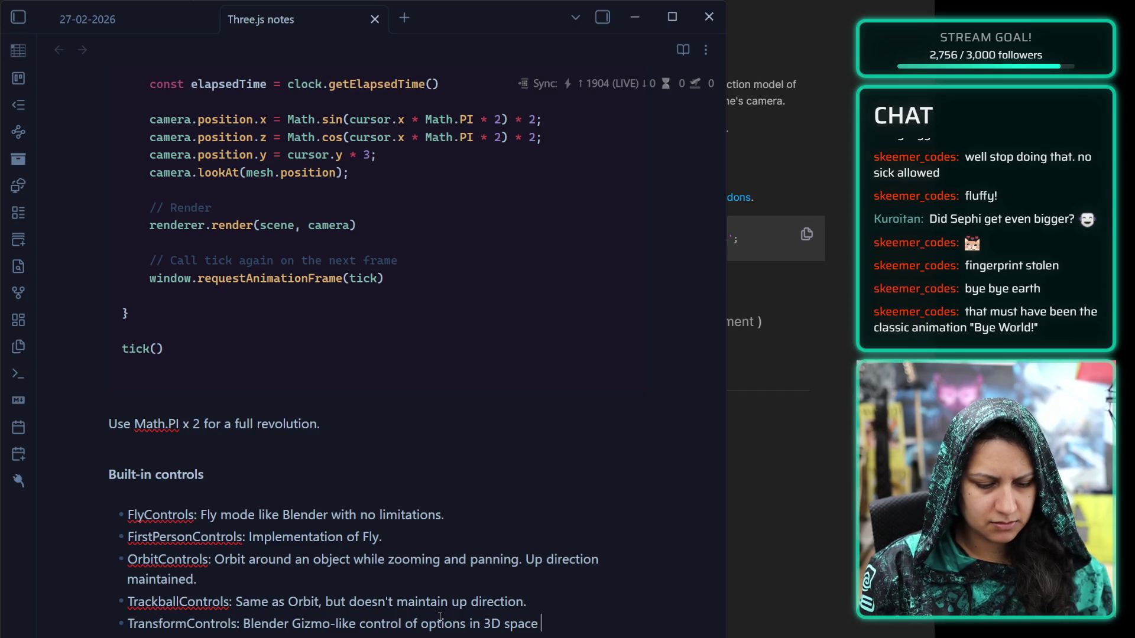
text(.)
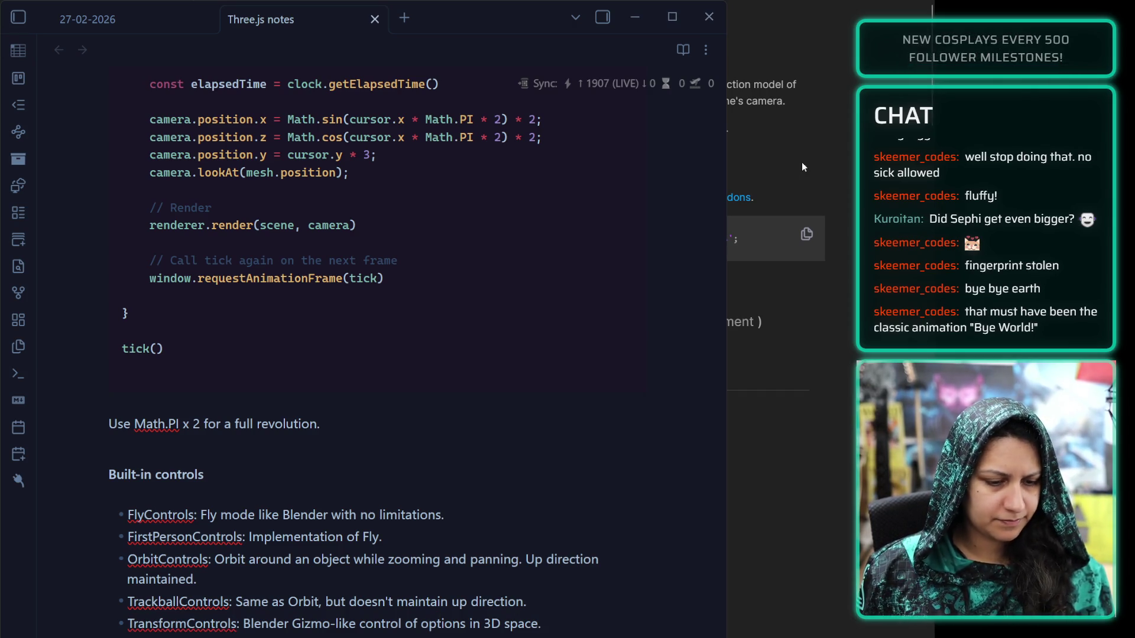
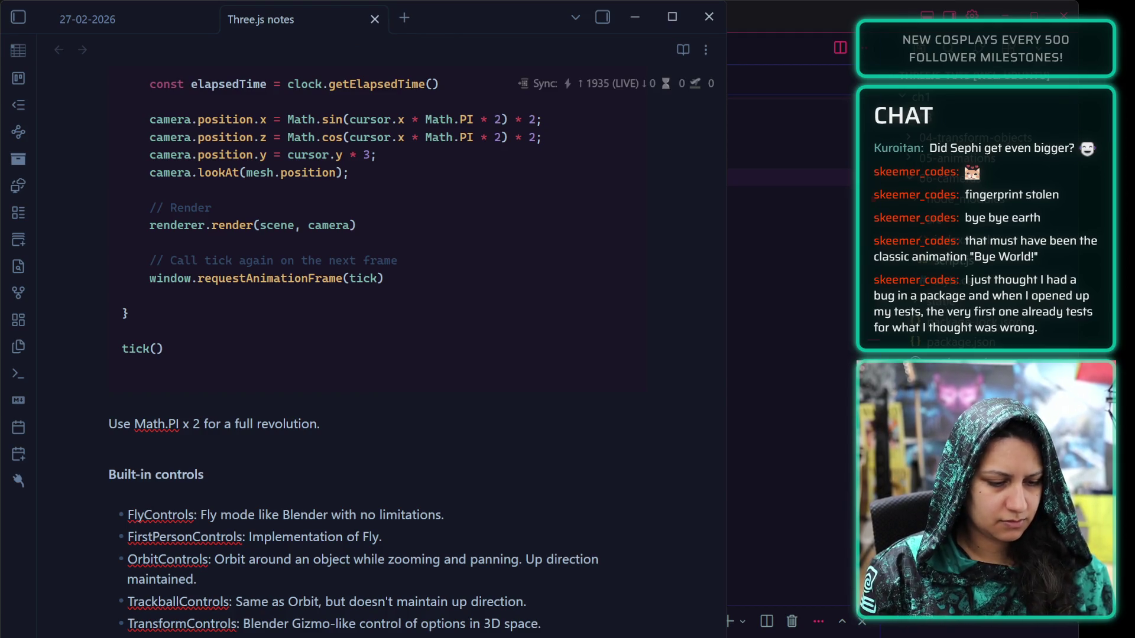
Insert a new line reading 'Controls' directly below the Built-in controls heading
click(262, 474)
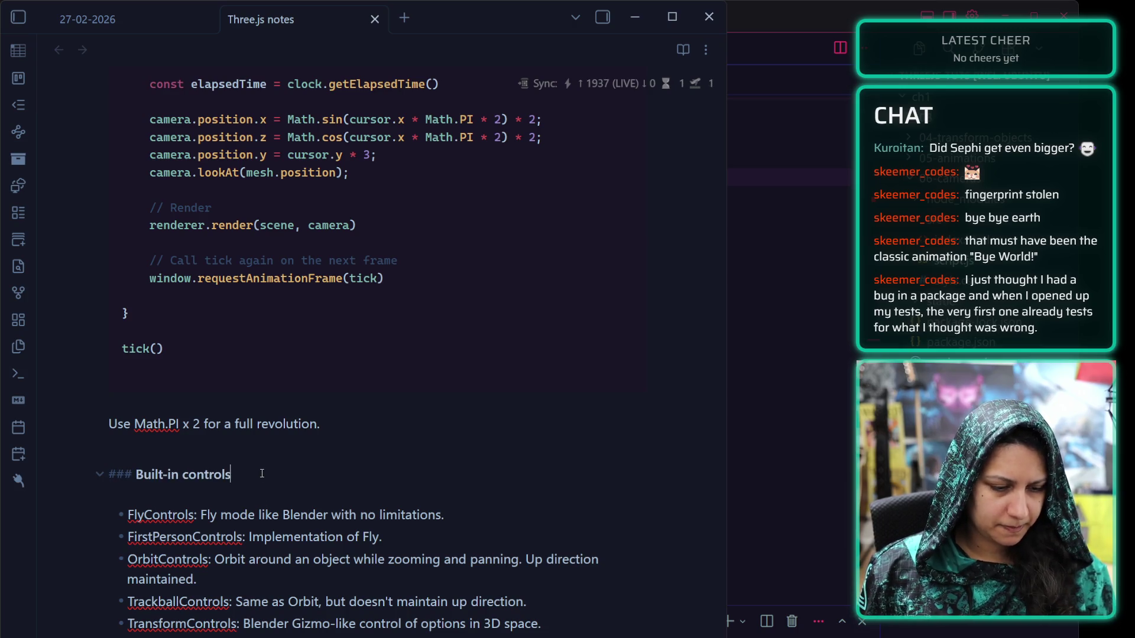
key(Return)
text(contro)
key(BackSpace)
key(BackSpace)
key(BackSpace)
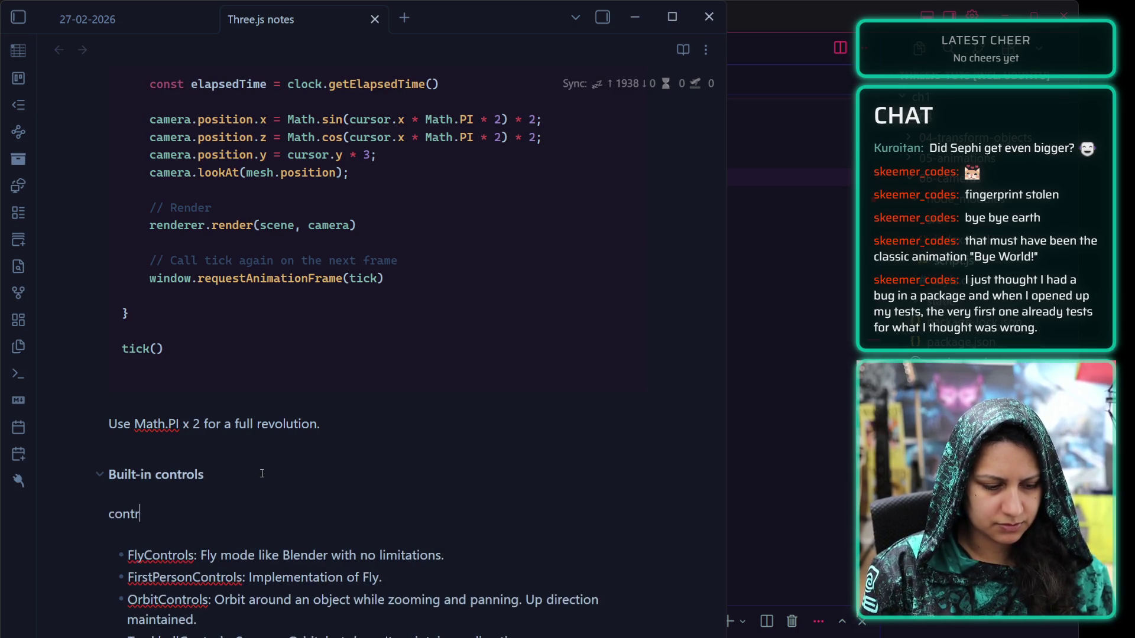
text(Controls)
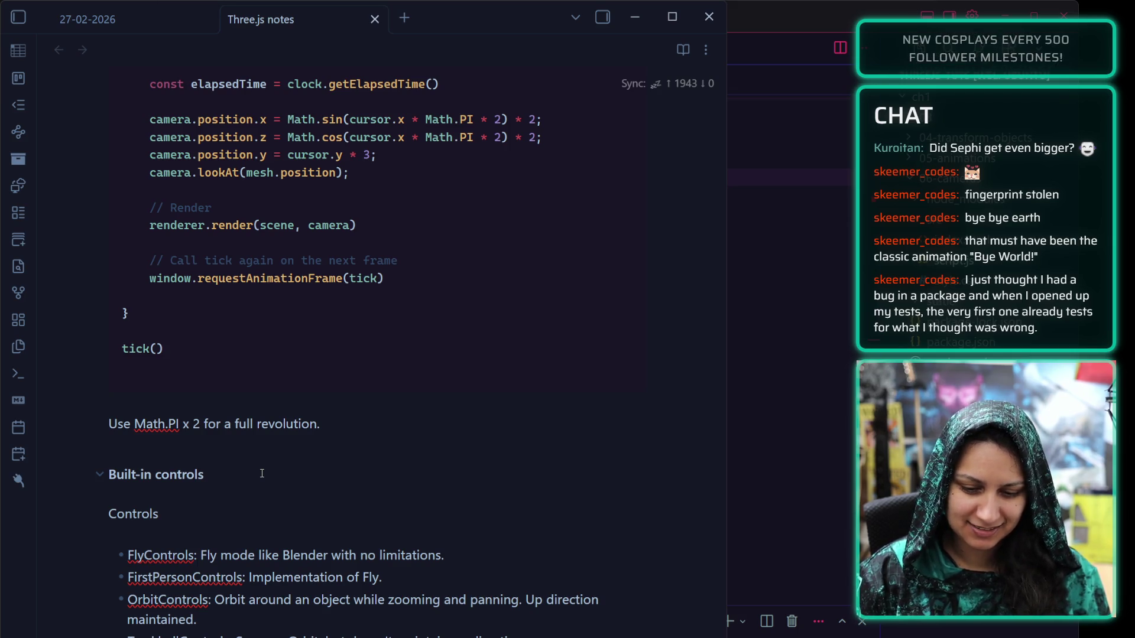
scroll(262, 474, up, 3)
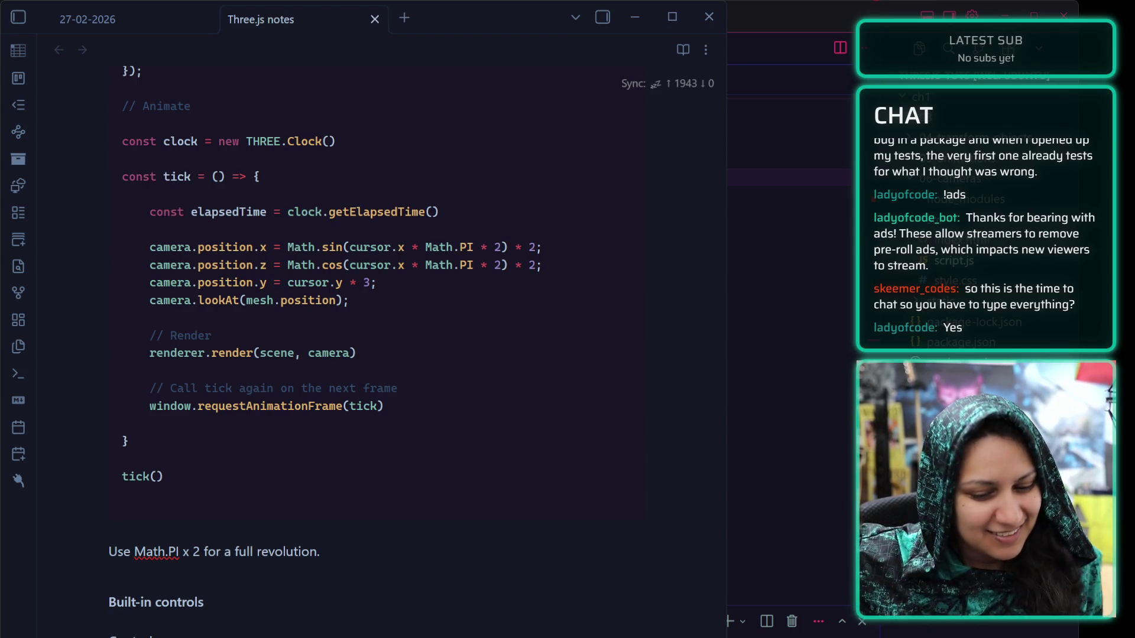
Replace 'weight' with 'size' in the library note and start a new paragraph after it
scroll(555, 519, down, 7)
double_click(555, 523)
text(size)
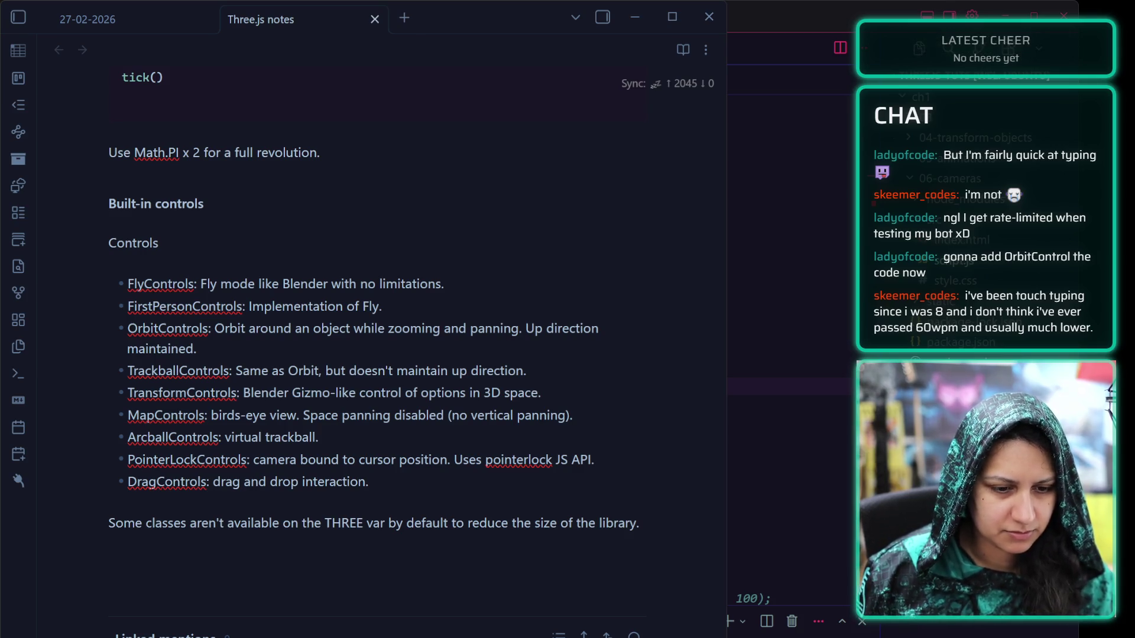
scroll(789, 355, down, 10)
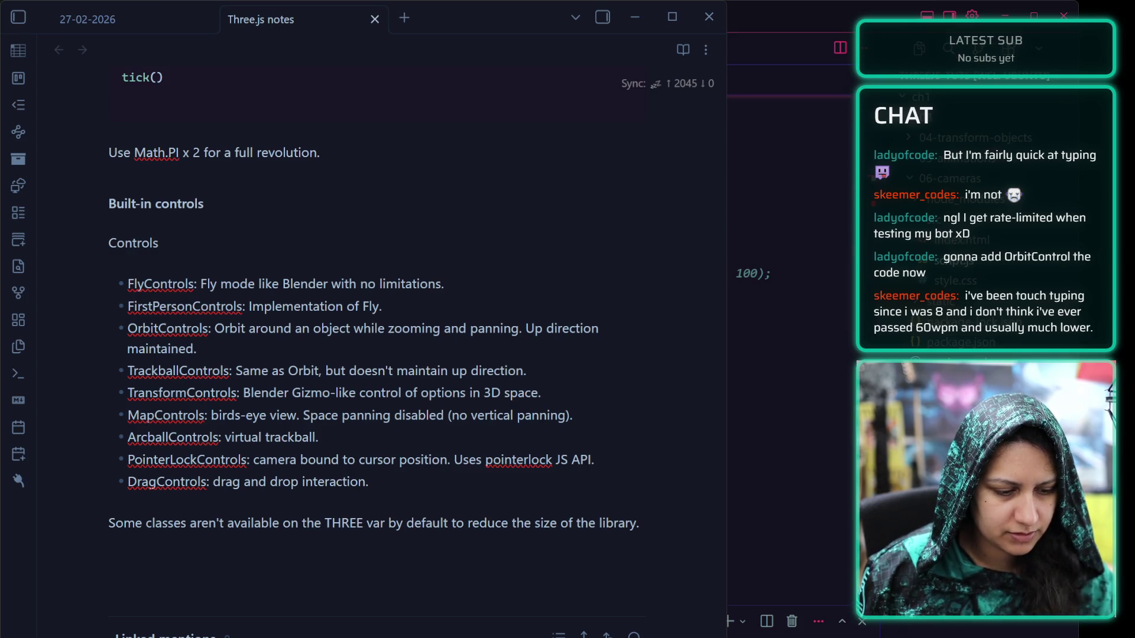
scroll(789, 355, down, 1)
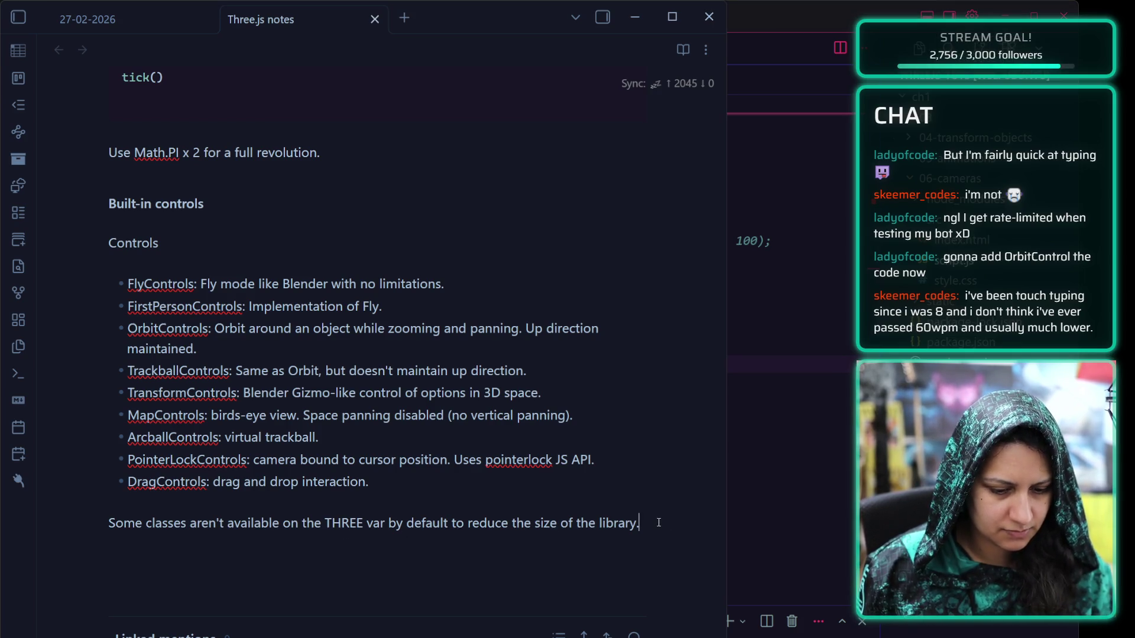
key(Return)
key(Return)
Write a note that controls go after the camera, ending 'that's asking for errors.'
text(Controls tha u)
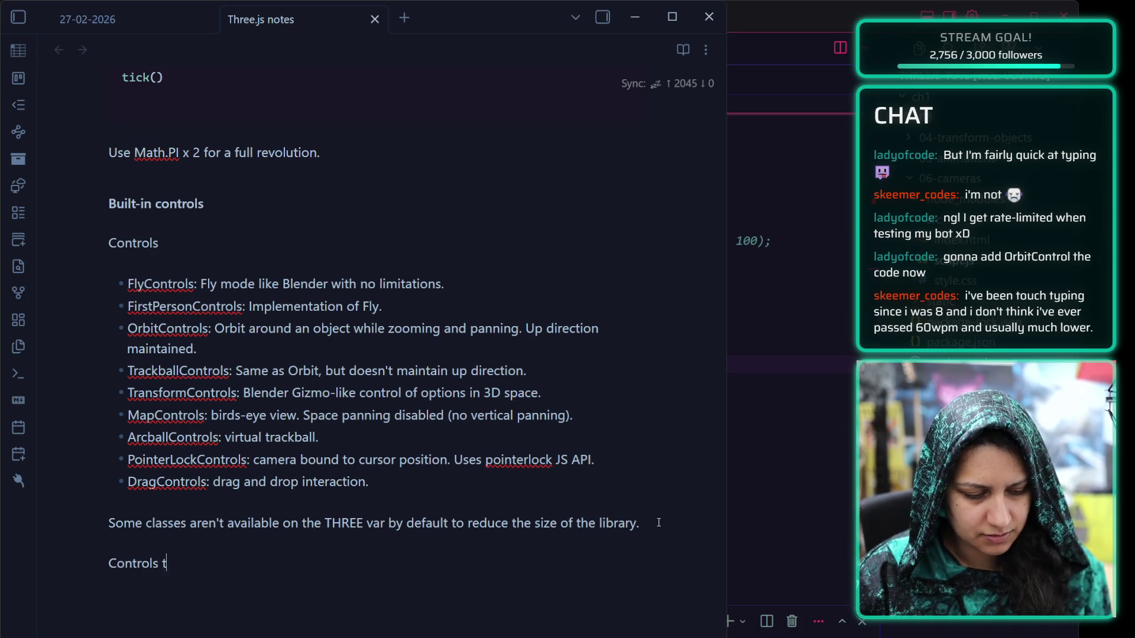
key(BackSpace)
key(BackSpace)
text(t)
key(BackSpace)
key(BackSpace)
key(BackSpace)
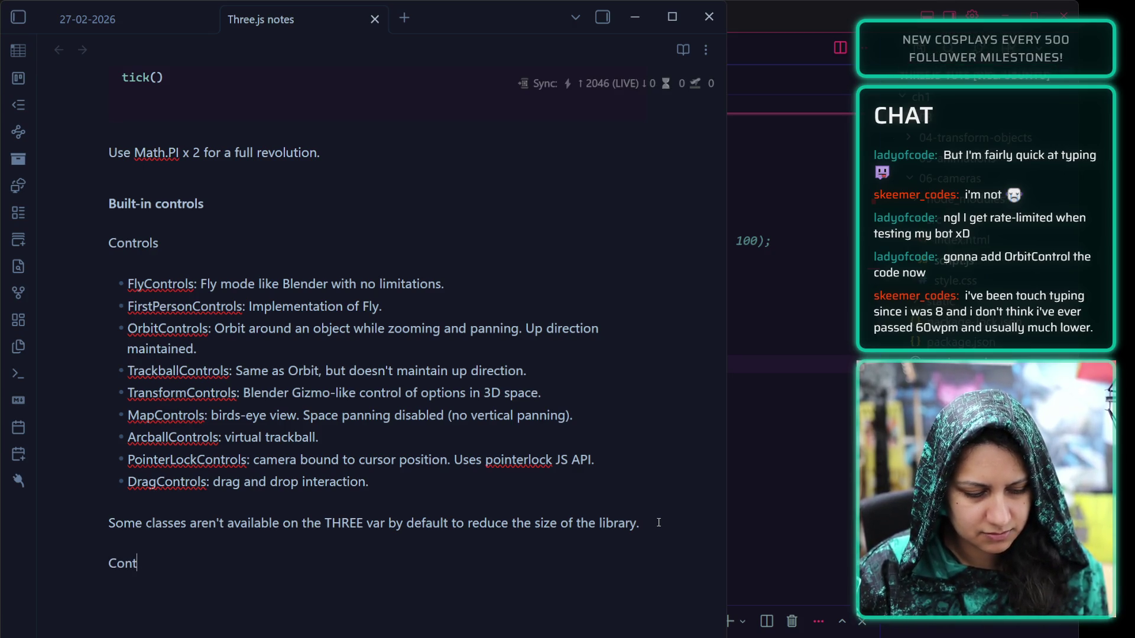
text(Render contr)
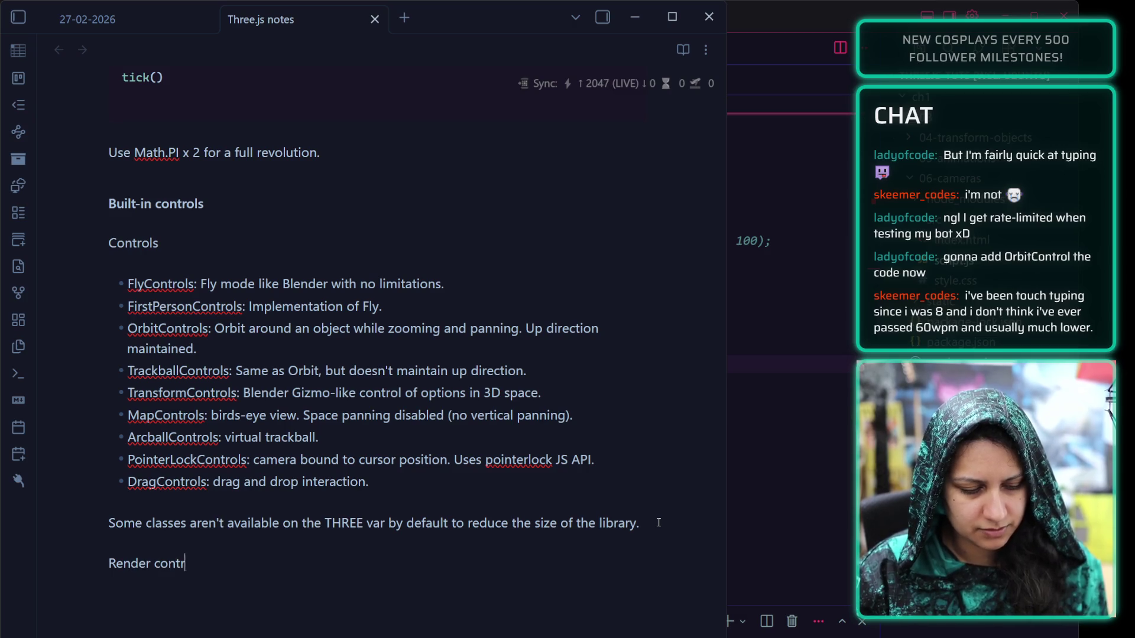
text(ols after the camer)
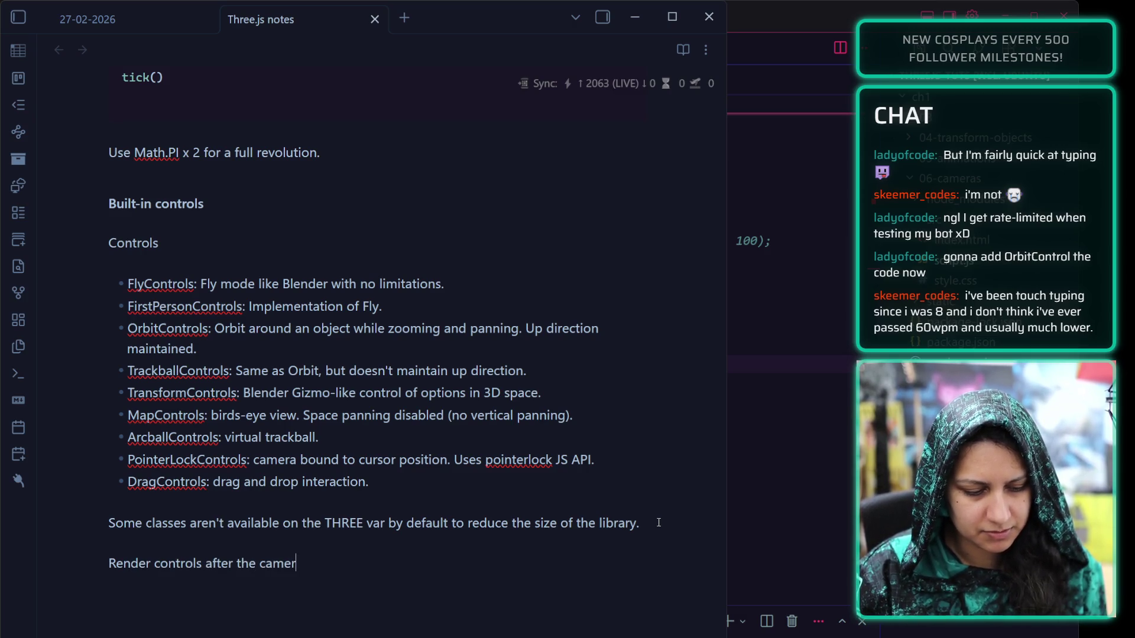
text(a, because, )
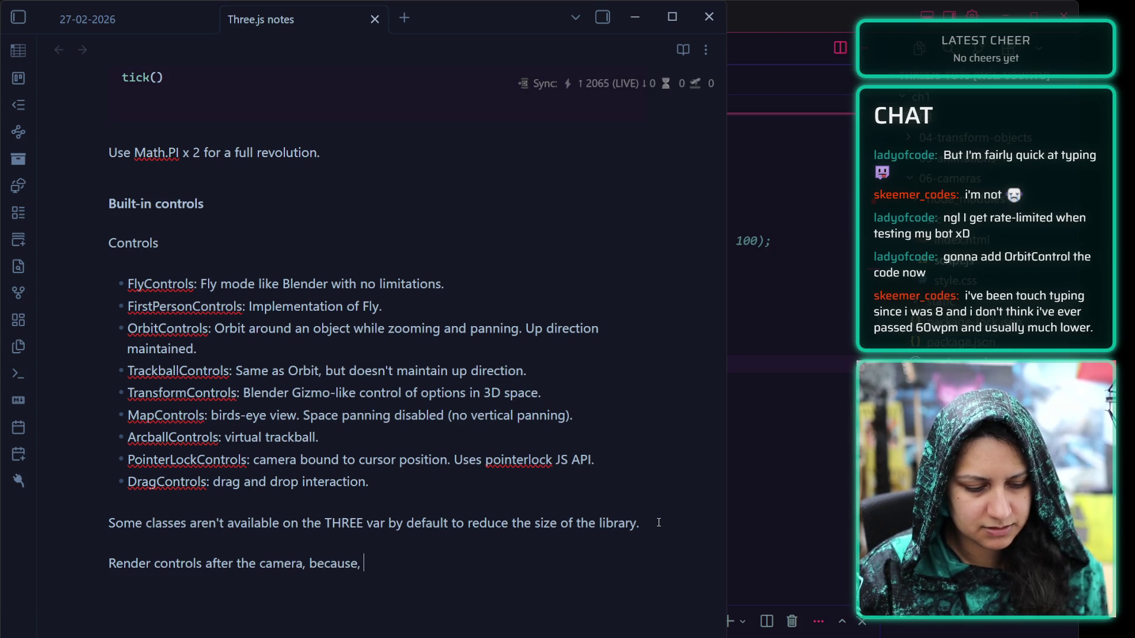
text(y'know, if y)
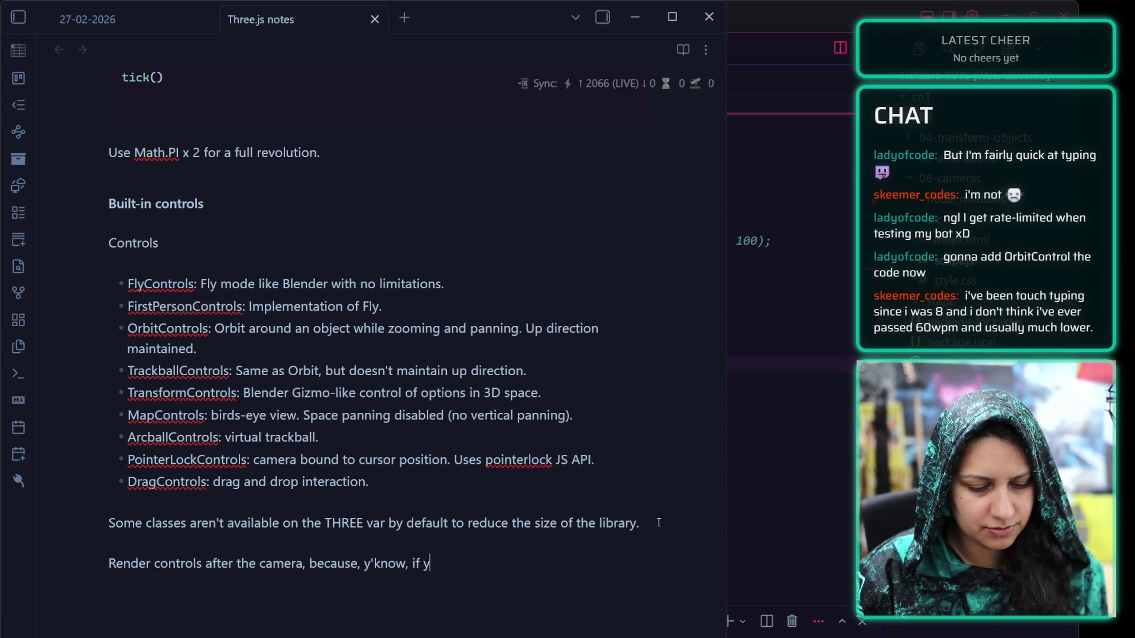
text(ou're using the thing )
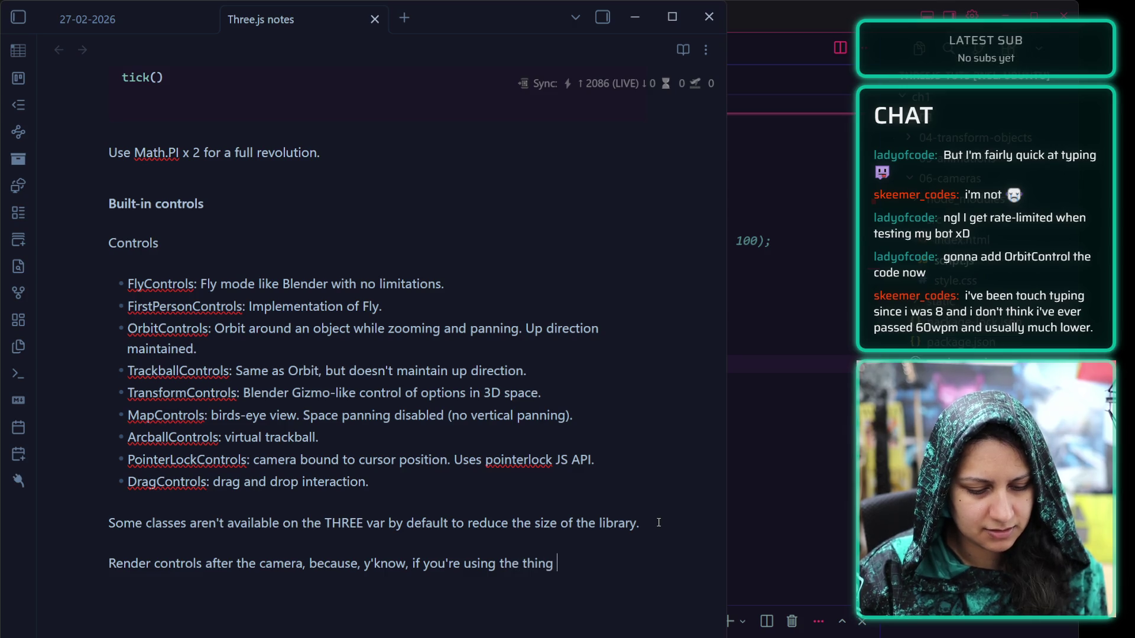
text(and it's not b)
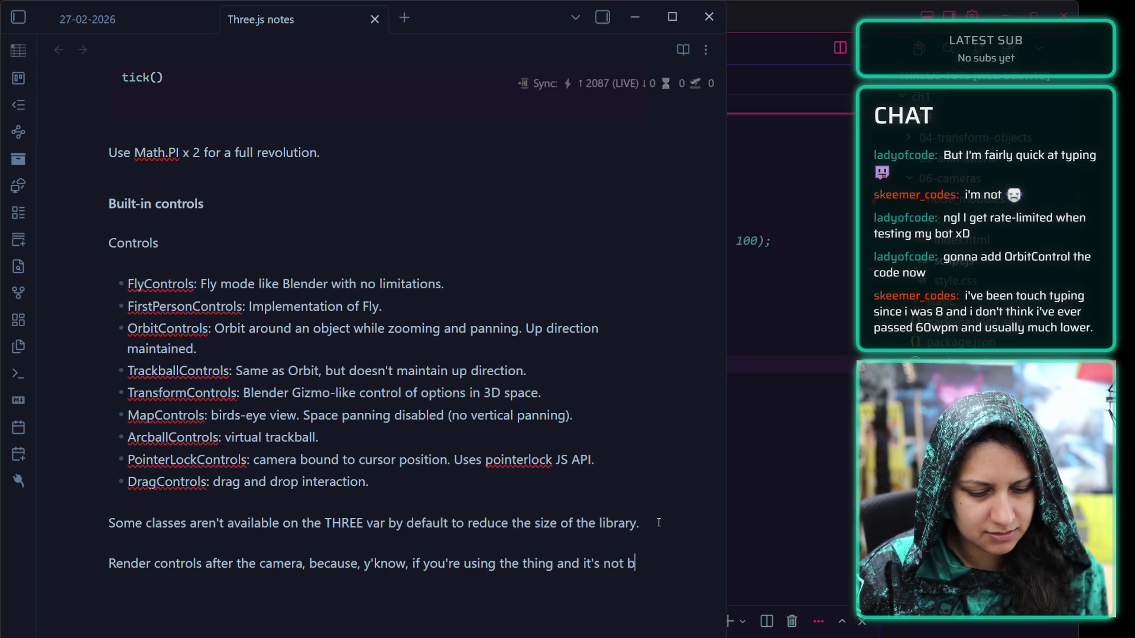
text(een insta)
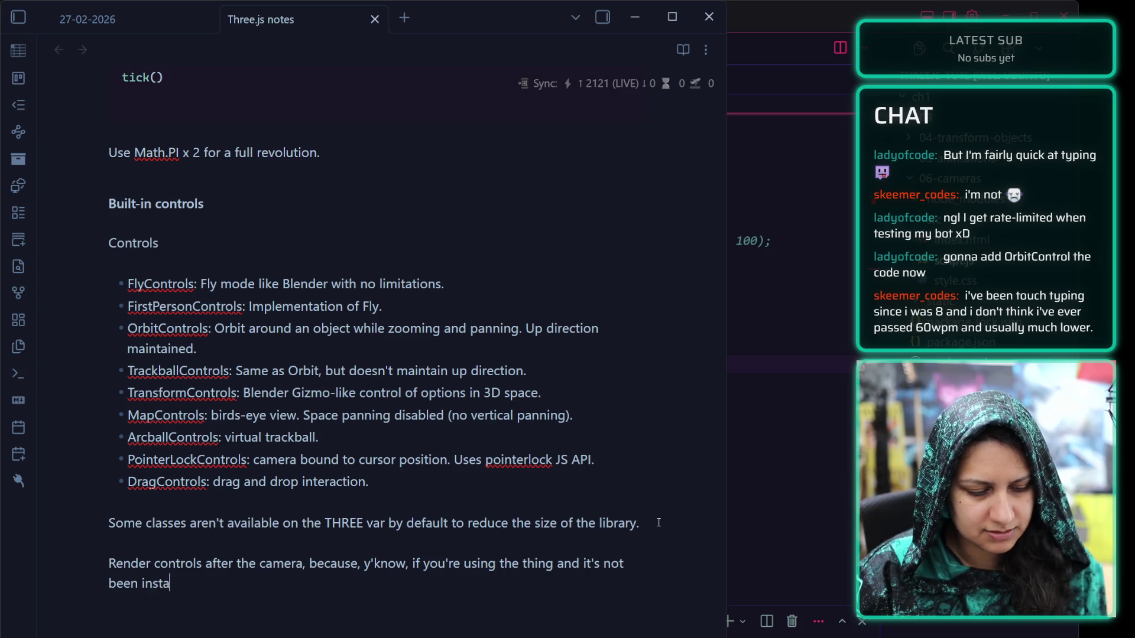
text(ntiatedyou)
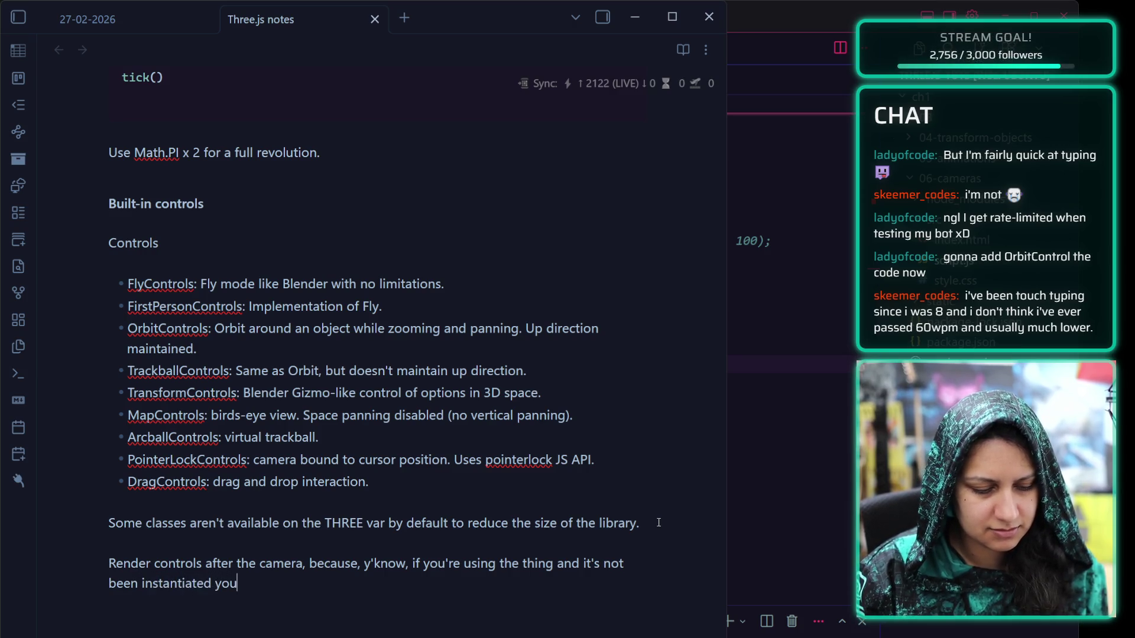
key(BackSpace)
key(BackSpace)
key(BackSpace)
text(t)
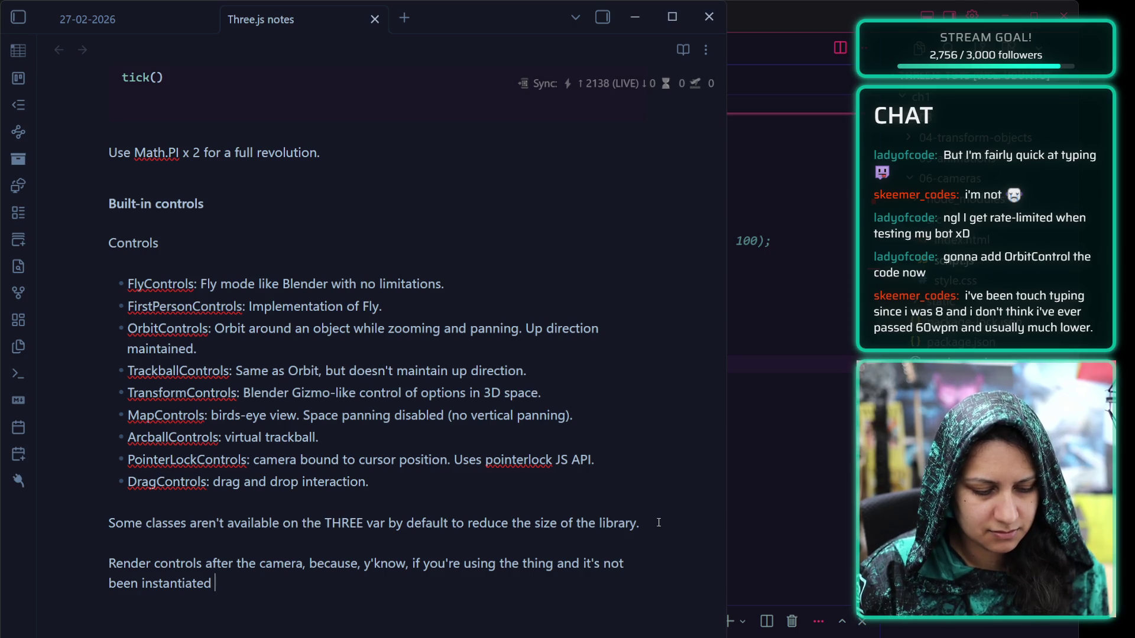
text(hat's asking for errors.)
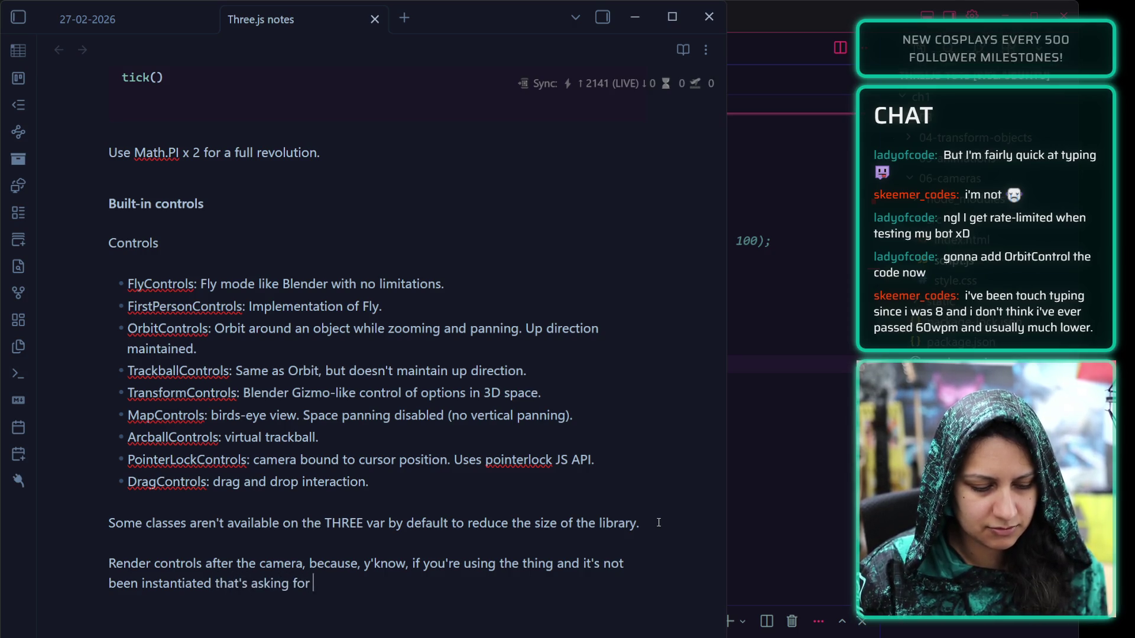
Change the note's first word 'Render' to 'Instantiate', then minimize Obsidian to show script.js
click(644, 30)
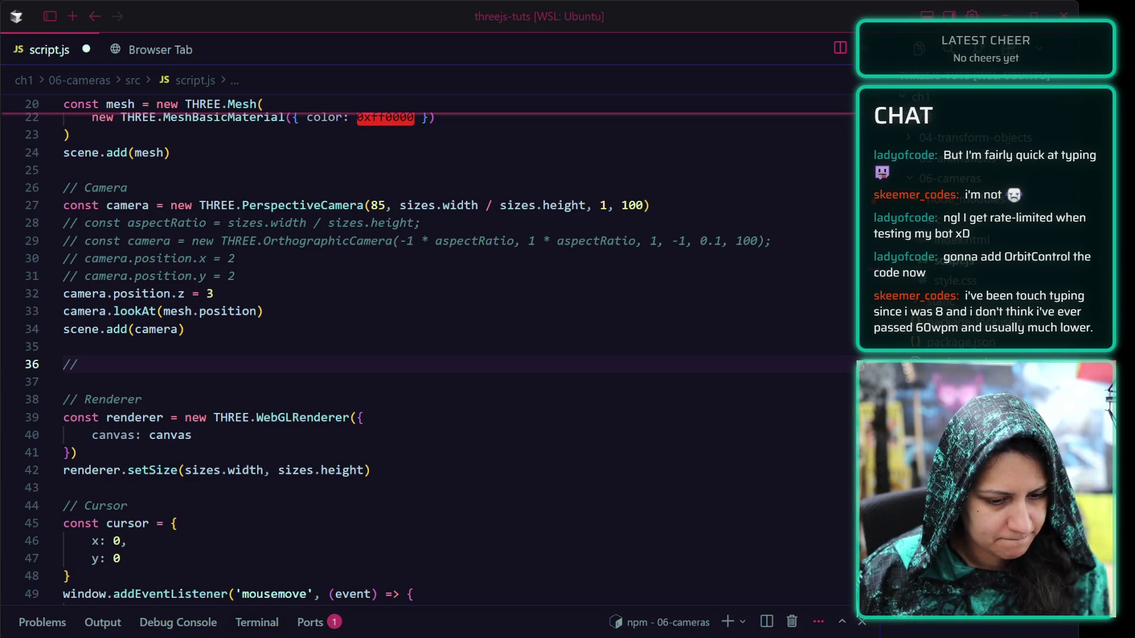
key(alt+Tab)
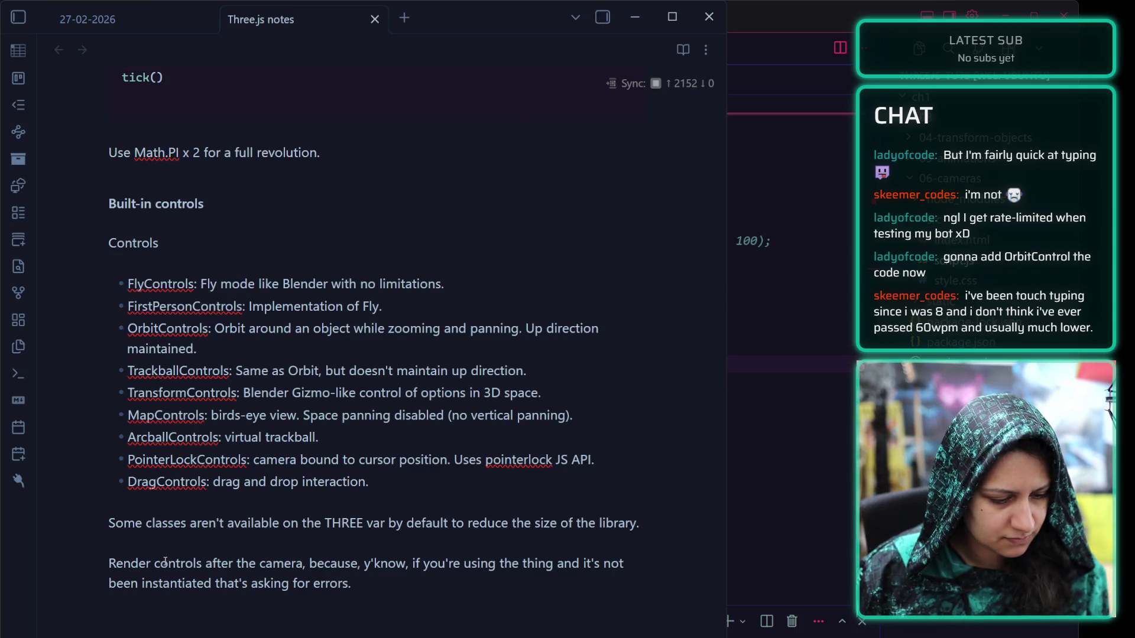
double_click(118, 563)
text(Instant)
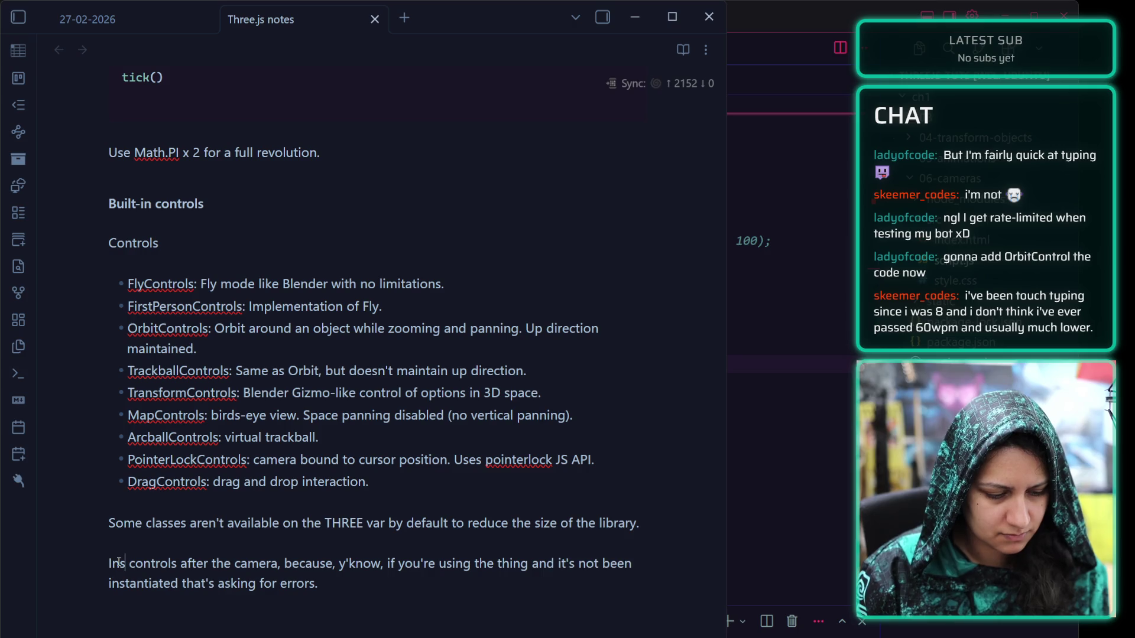
text(iate)
click(369, 625)
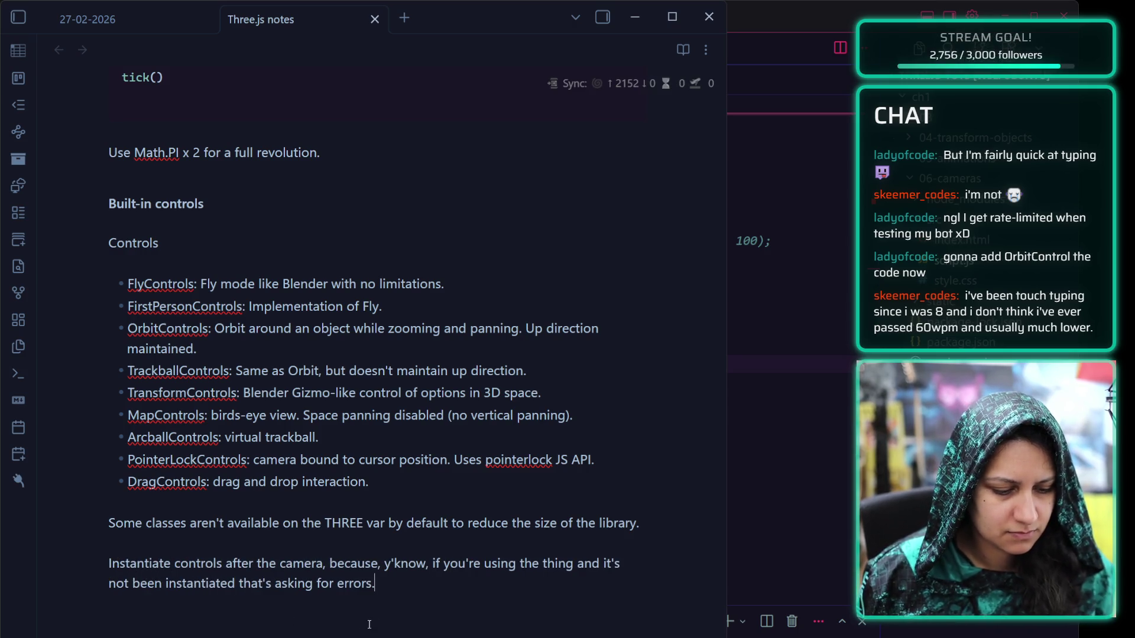
click(635, 17)
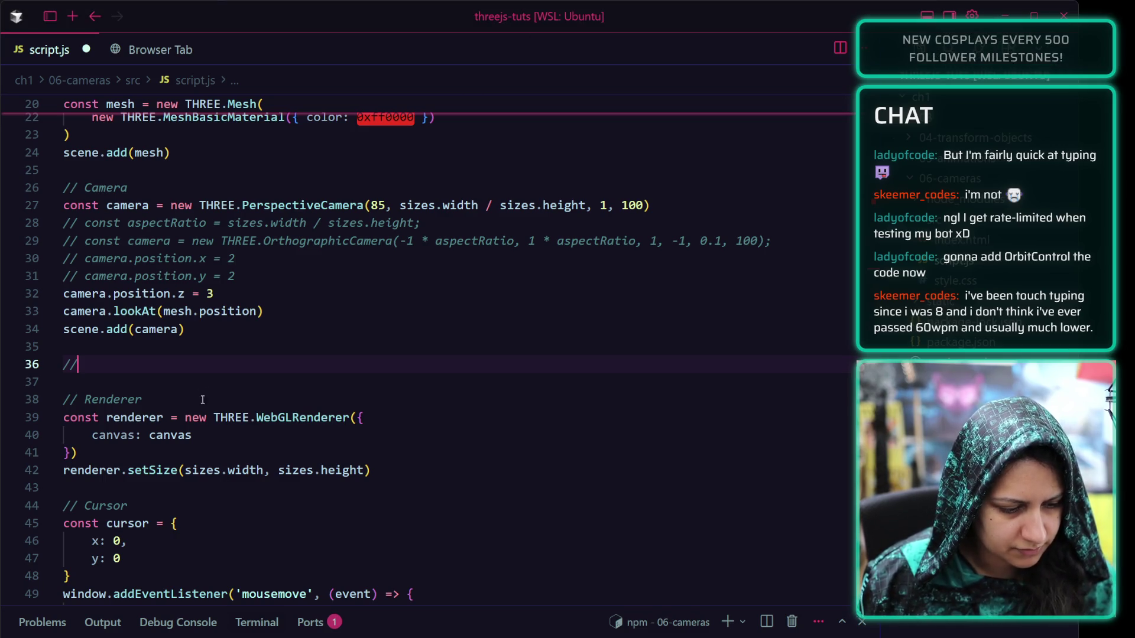
Under a Controls comment, add const controls = new OrbitControls(camera, canvas);
text( Controls)
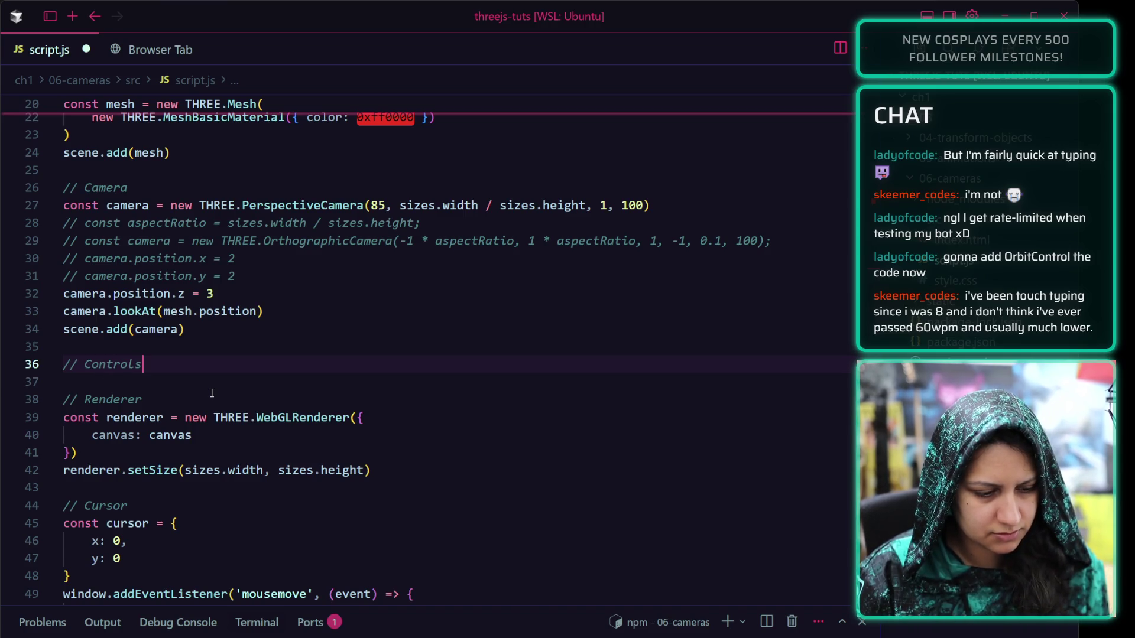
key(Return)
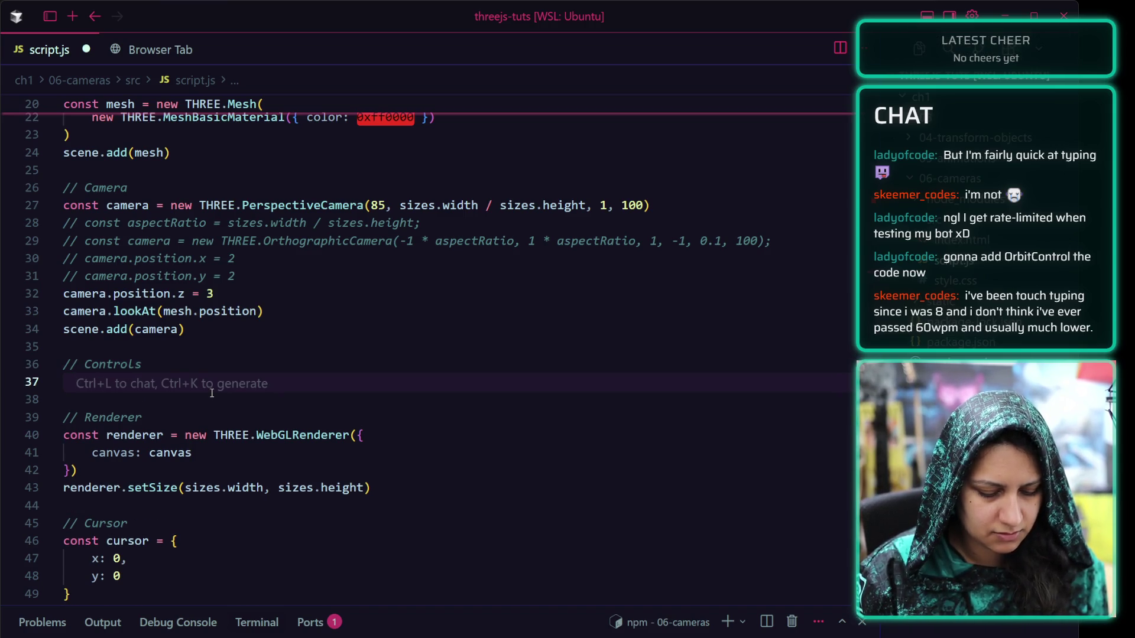
text(const controls )
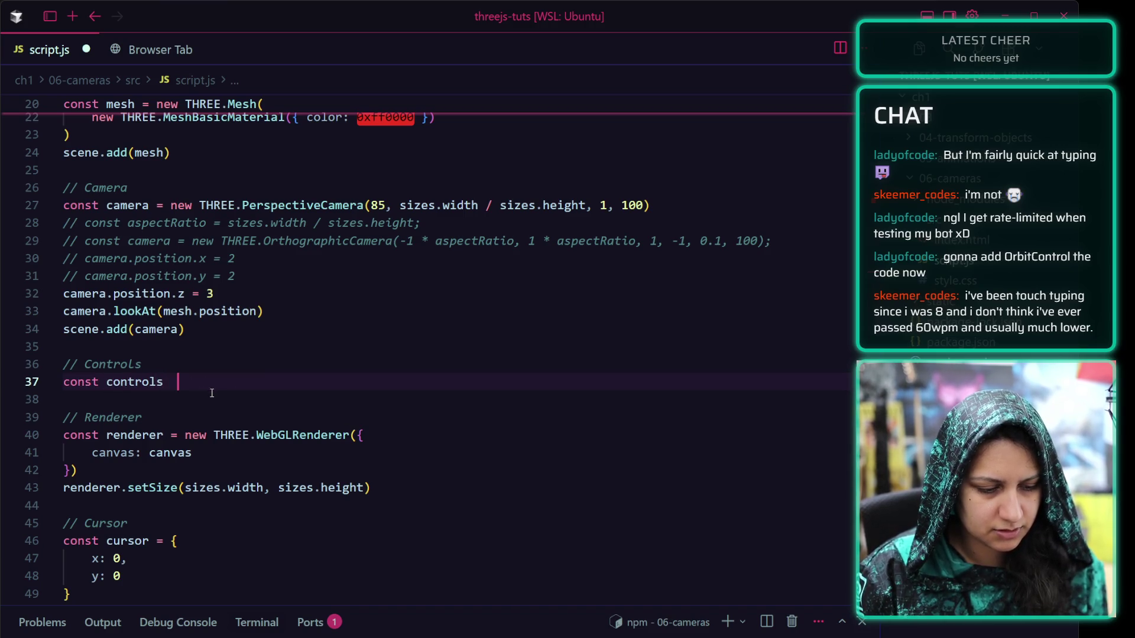
text(=)
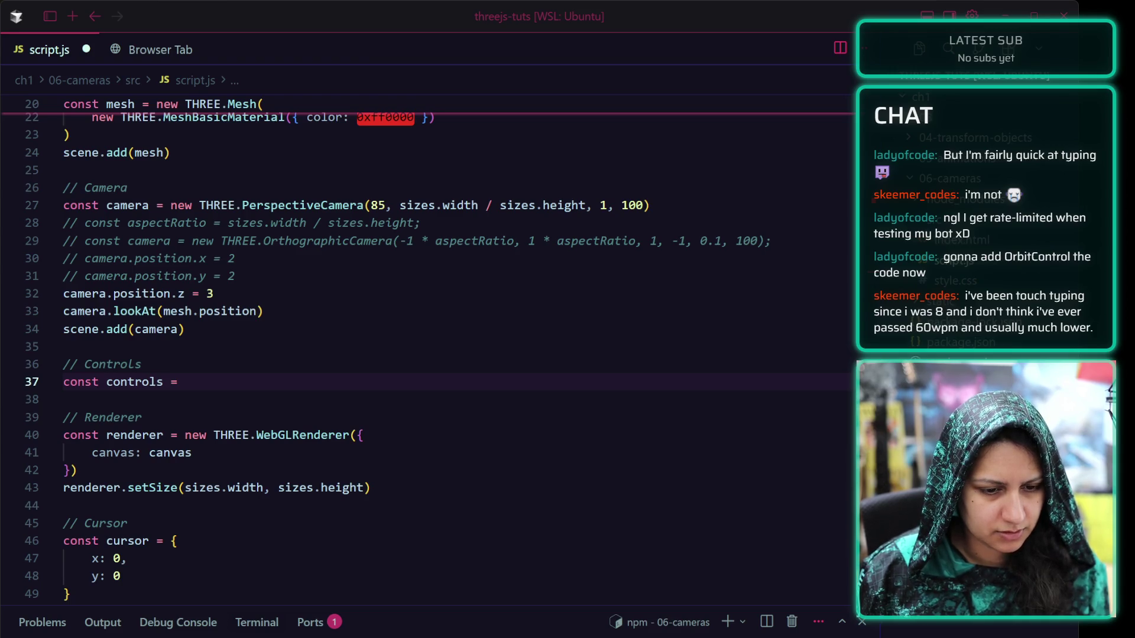
key(alt+Tab)
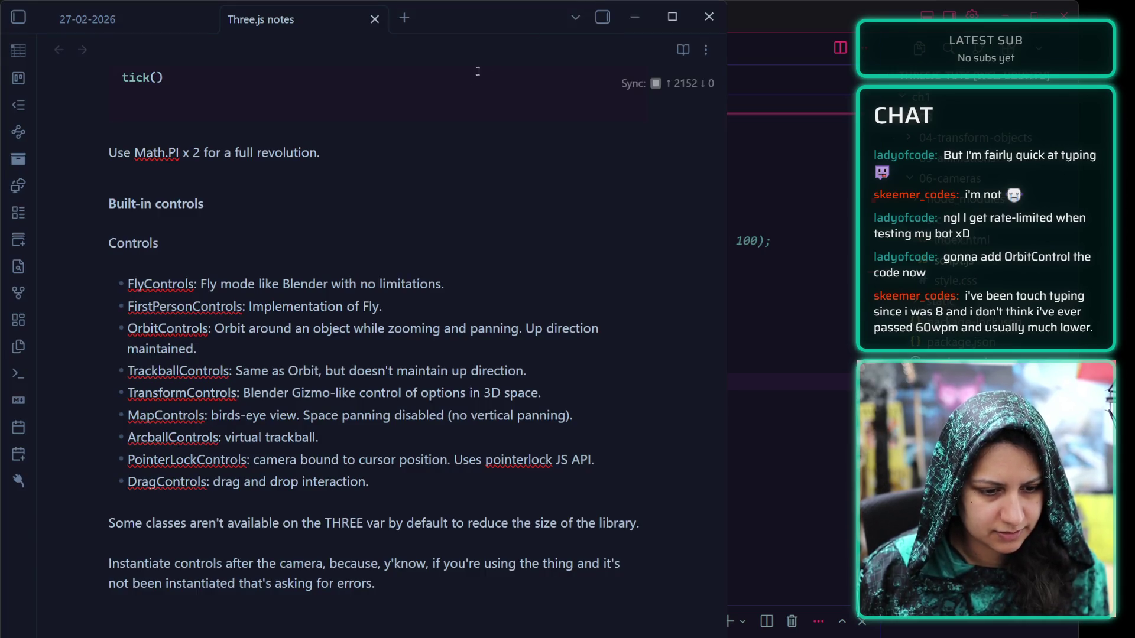
key(alt+Tab)
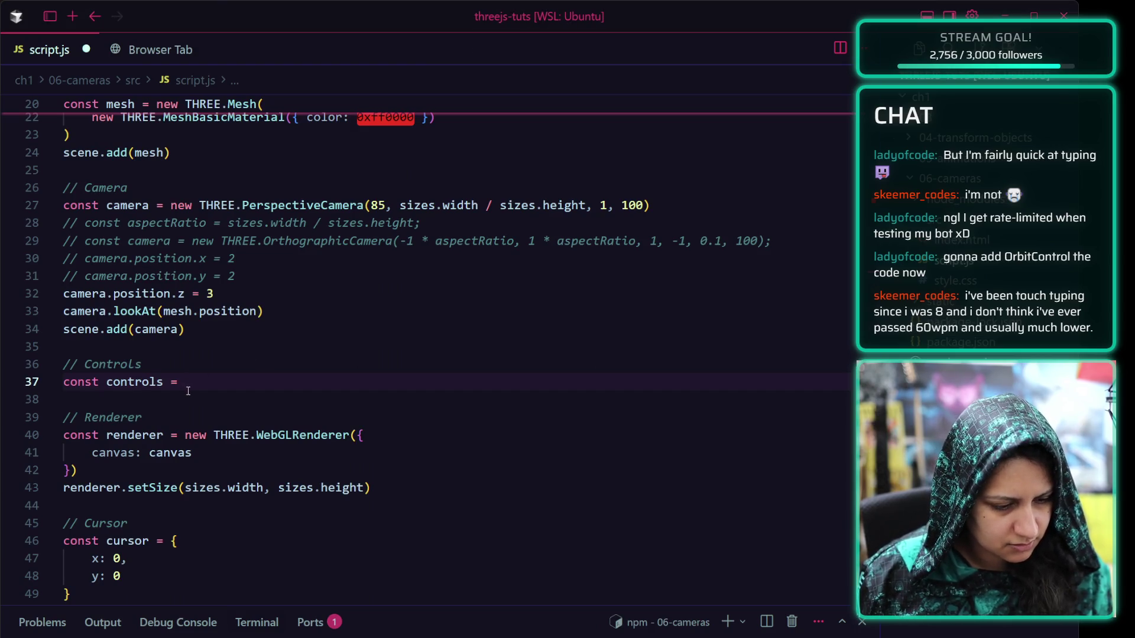
text(new OrbitControls()
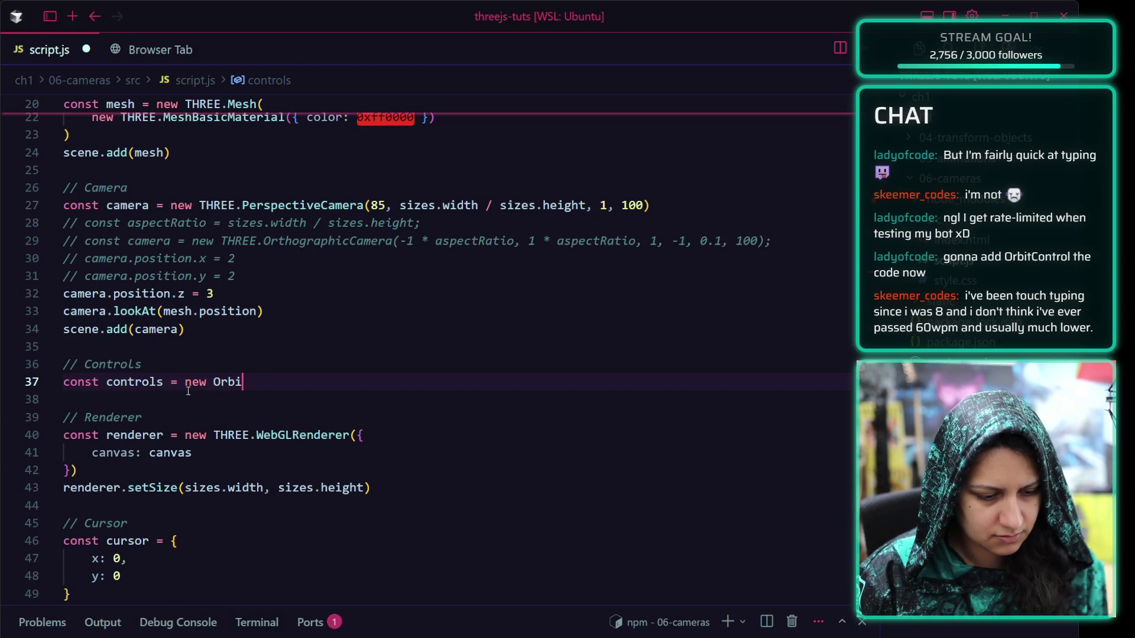
text(camera, canvas)
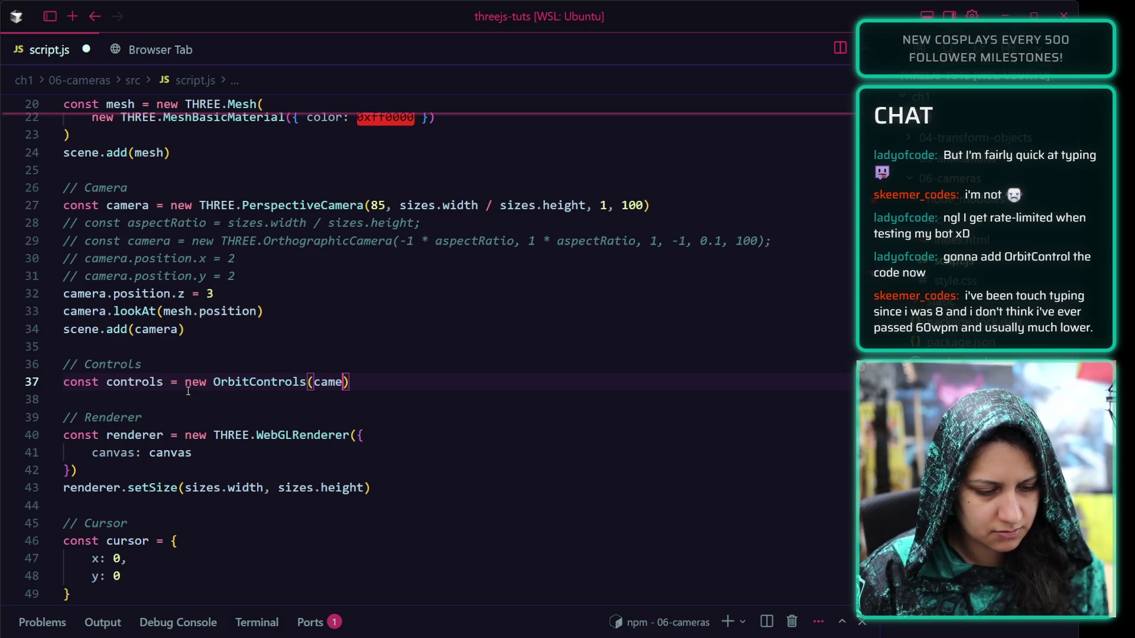
key(Down)
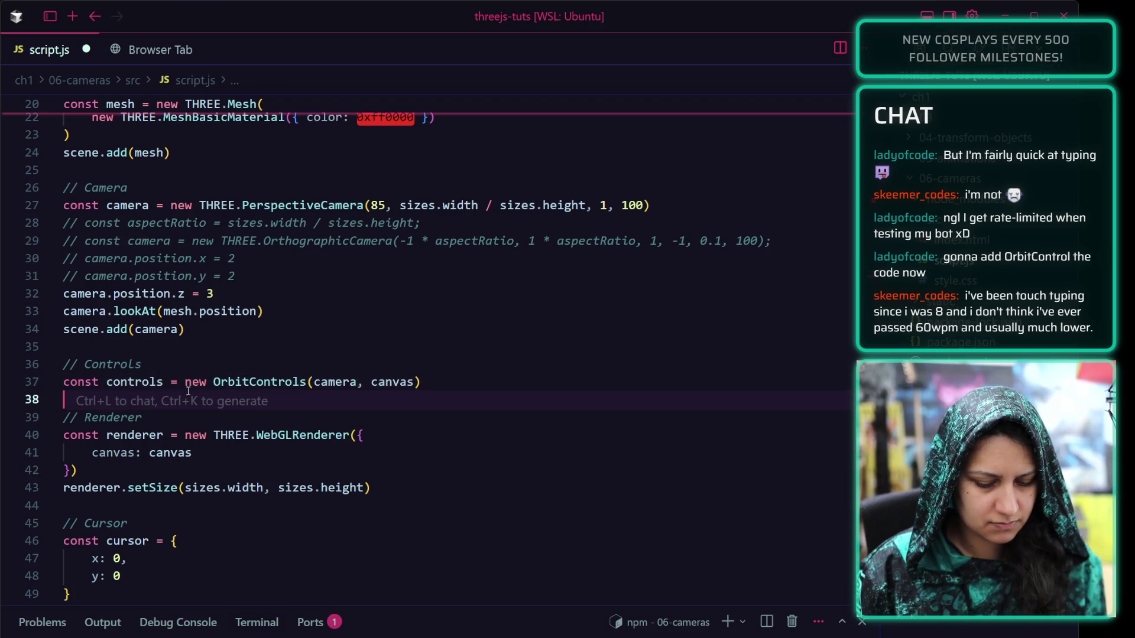
key(Up)
key(End)
text(;)
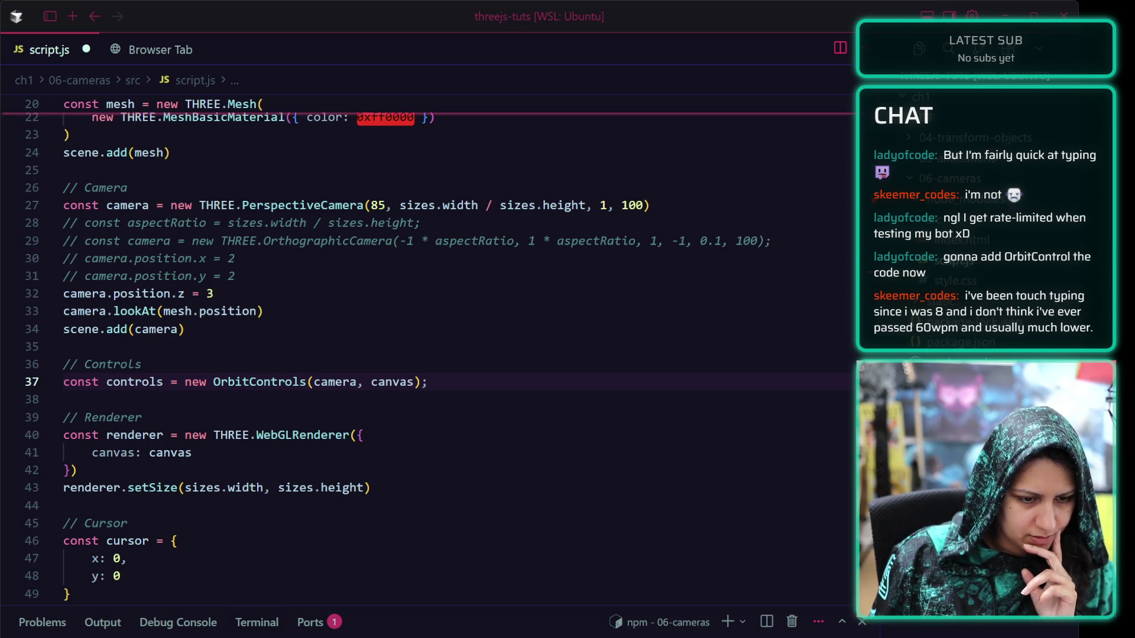
Save script.js and view the localhost:5173 page in the Browser Tab
key(Return)
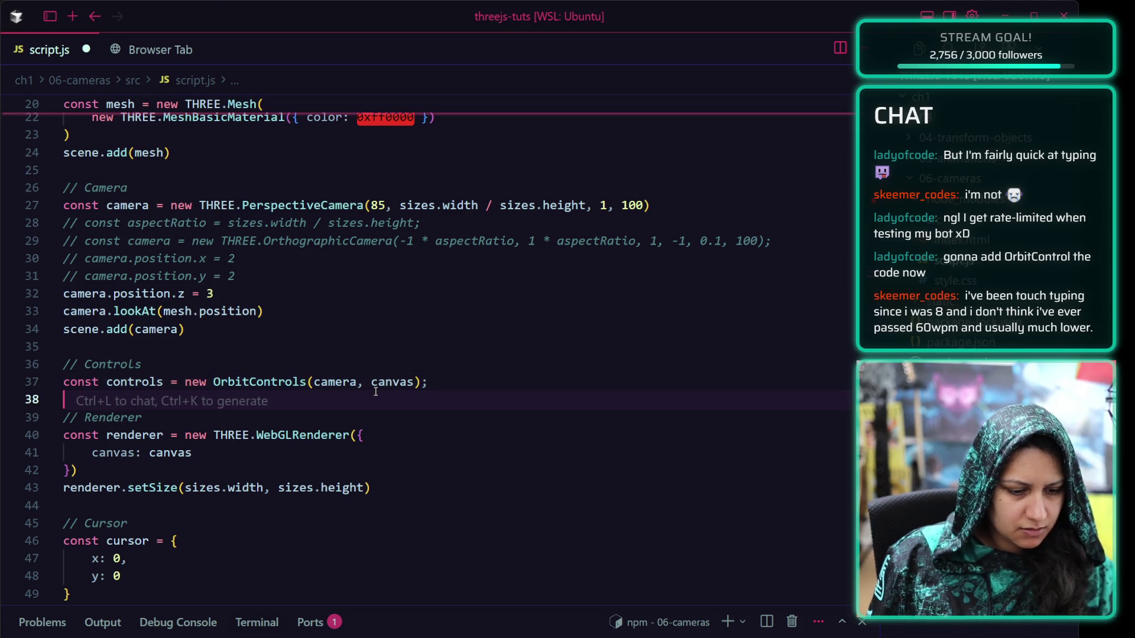
key(ctrl+s)
click(147, 47)
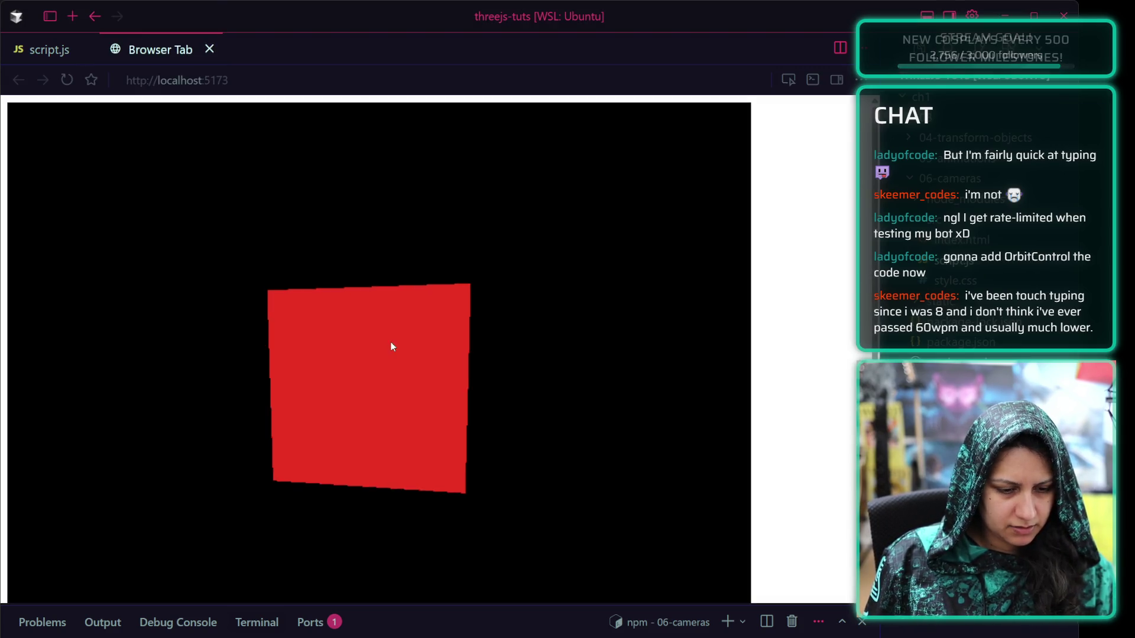
Orbit around the red cube in the preview, then return to script.js
mouse_move(393, 347)
mouse_down()
mouse_move(360, 360)
mouse_move(319, 418)
mouse_move(244, 469)
mouse_move(392, 373)
mouse_move(213, 481)
mouse_move(393, 375)
mouse_move(64, 93)
mouse_up()
click(48, 50)
scroll(352, 386, down, 3)
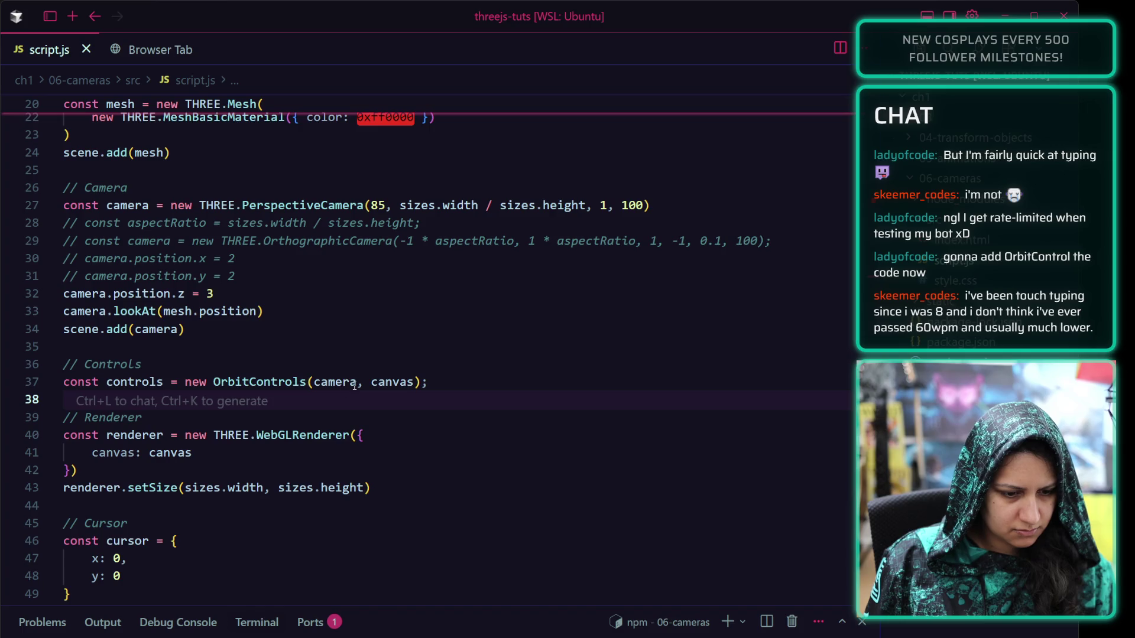
scroll(352, 385, down, 5)
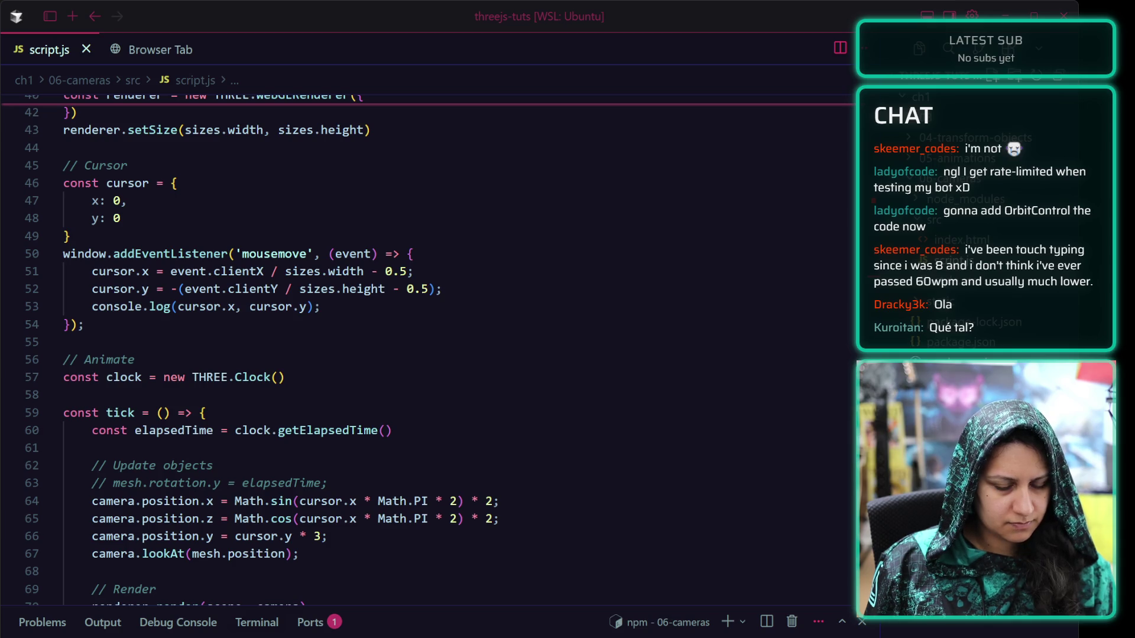
scroll(379, 408, down, 2)
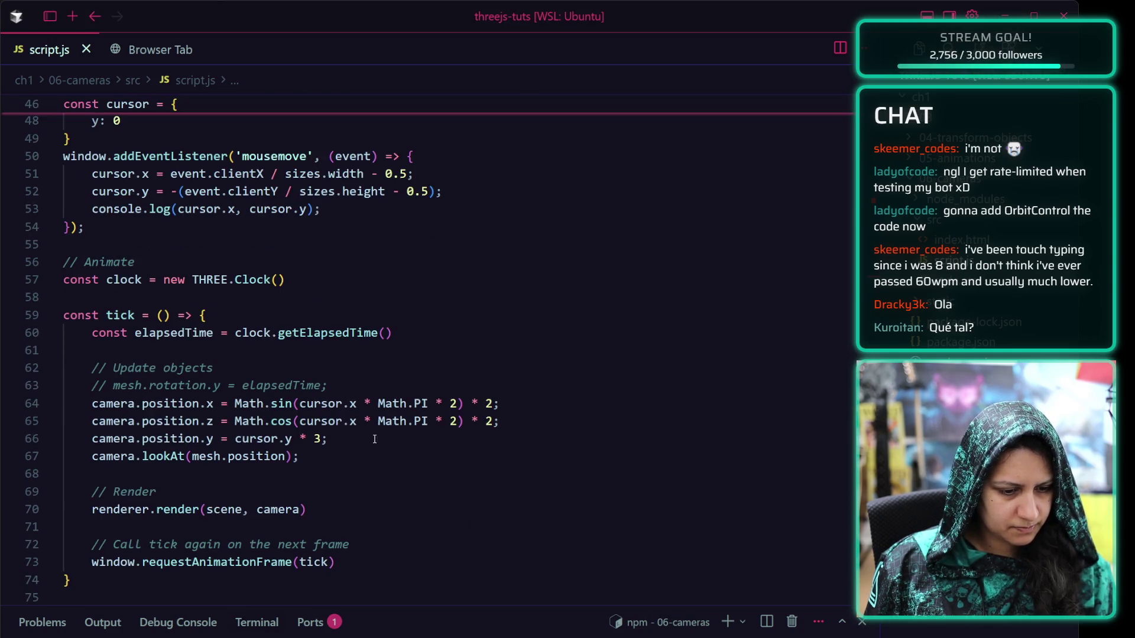
Comment out the camera position lines 64–66 in tick and check the cube in the preview
drag(340, 456, 92, 403)
click(349, 456)
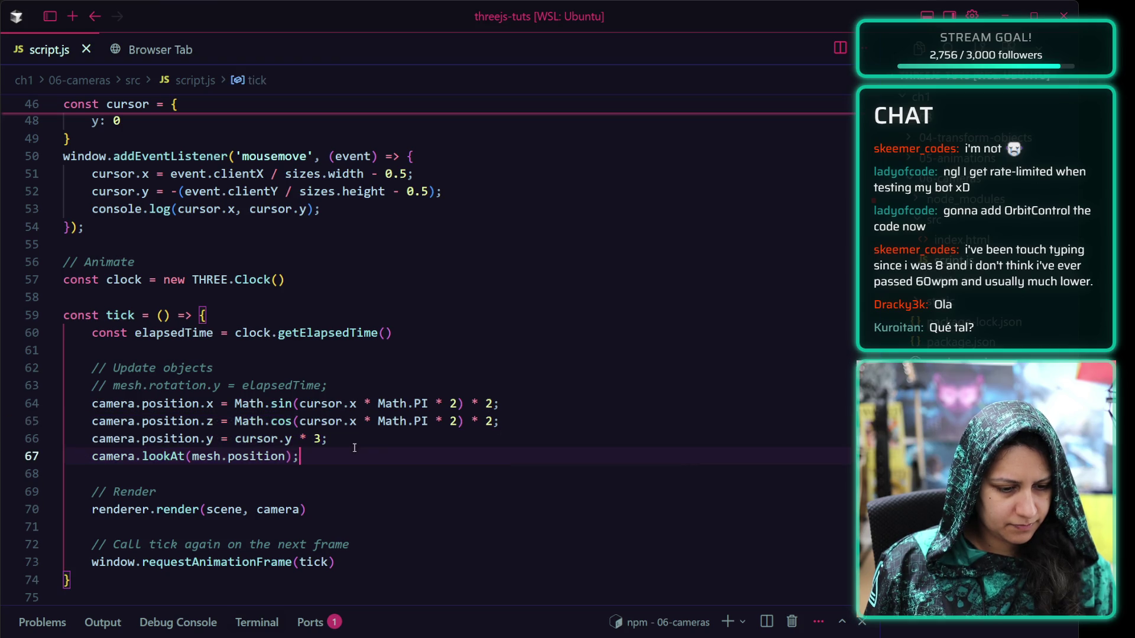
drag(374, 441, 85, 405)
key(ctrl+slash)
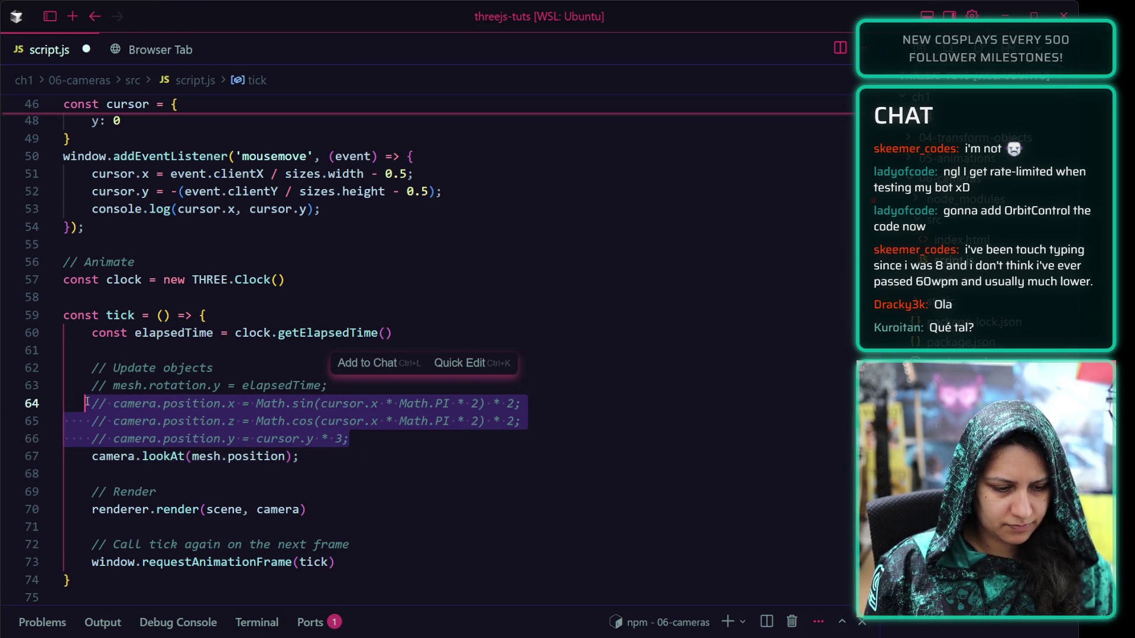
scroll(414, 355, down, 2)
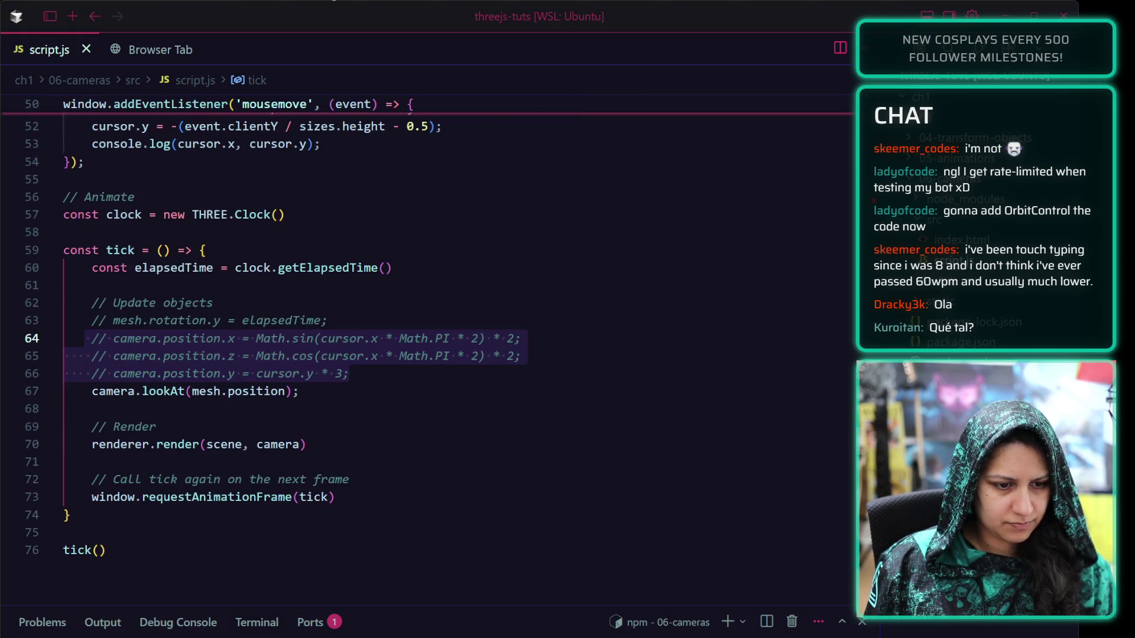
click(151, 50)
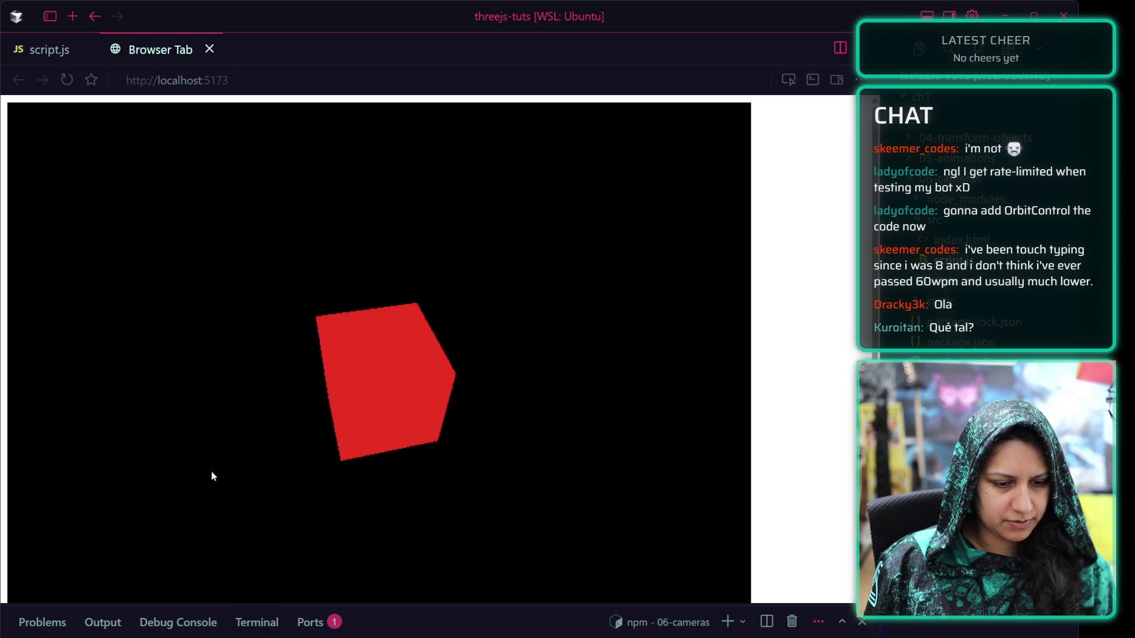
click(50, 52)
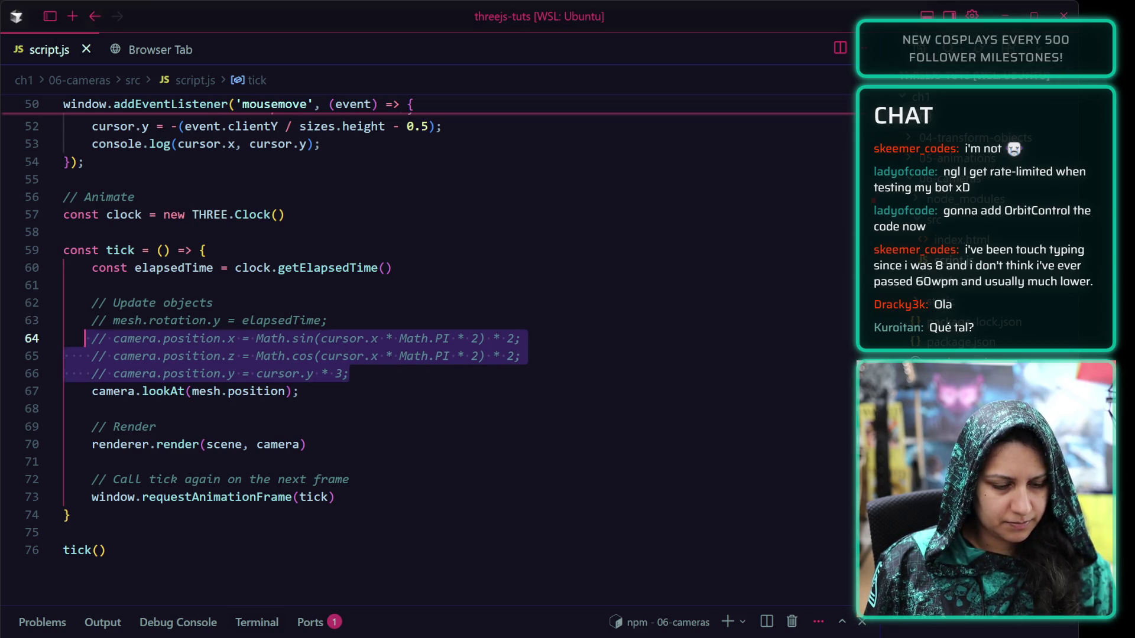
Select the OrbitControls line, then start a new line below the last paragraph in the Three.js notes
scroll(157, 353, up, 4)
scroll(157, 352, down, 3)
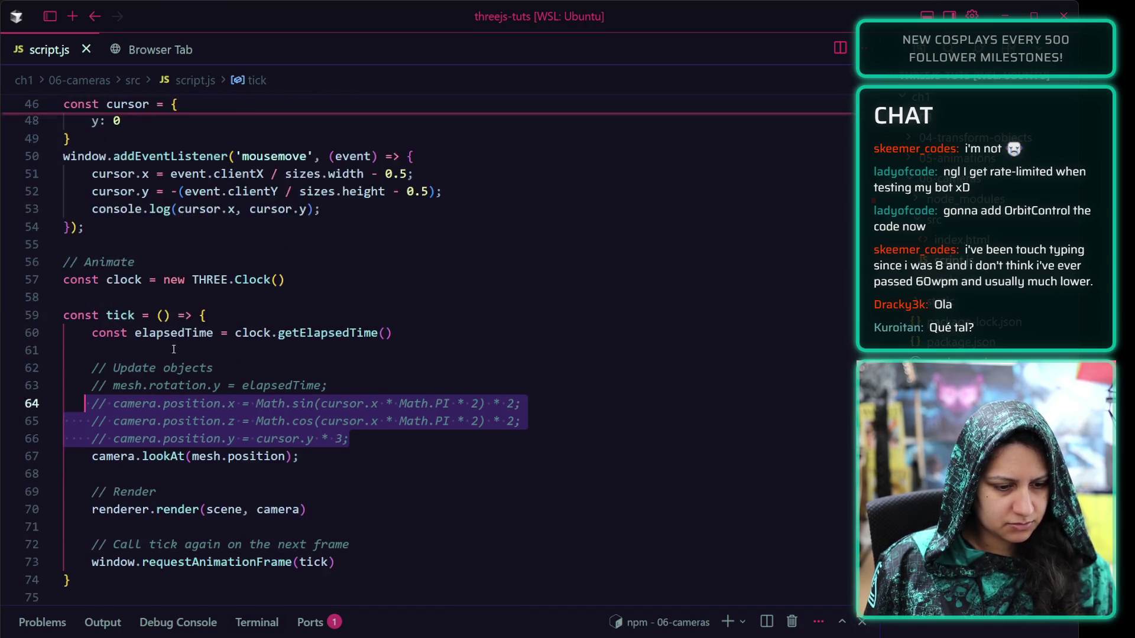
scroll(238, 248, up, 5)
click(238, 247)
scroll(239, 247, up, 3)
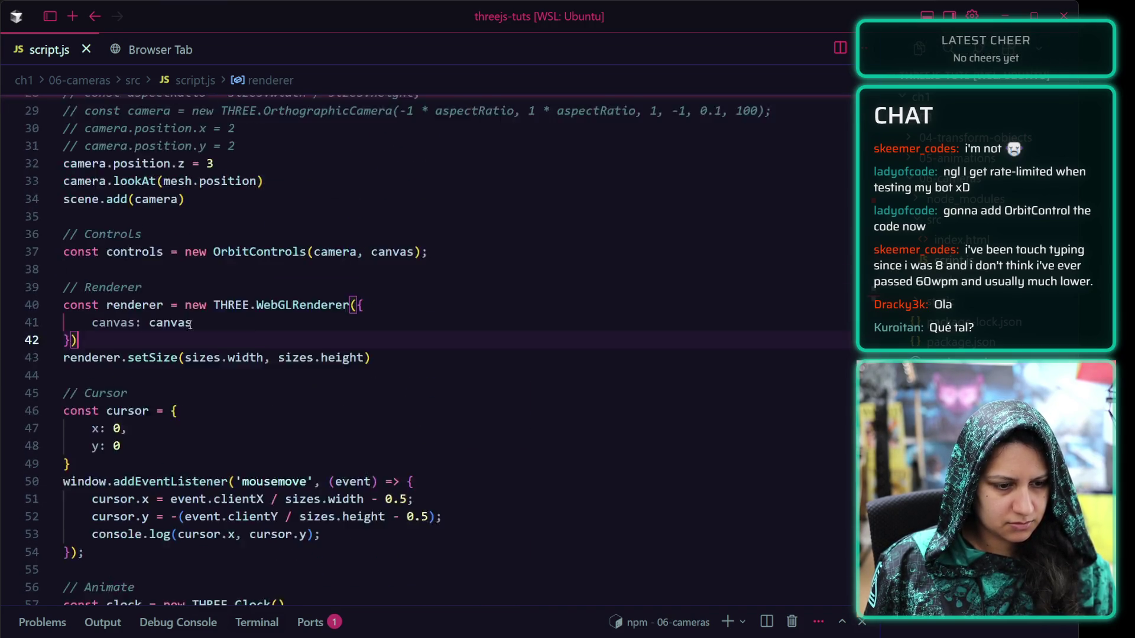
drag(433, 285, 33, 284)
key(ctrl+c)
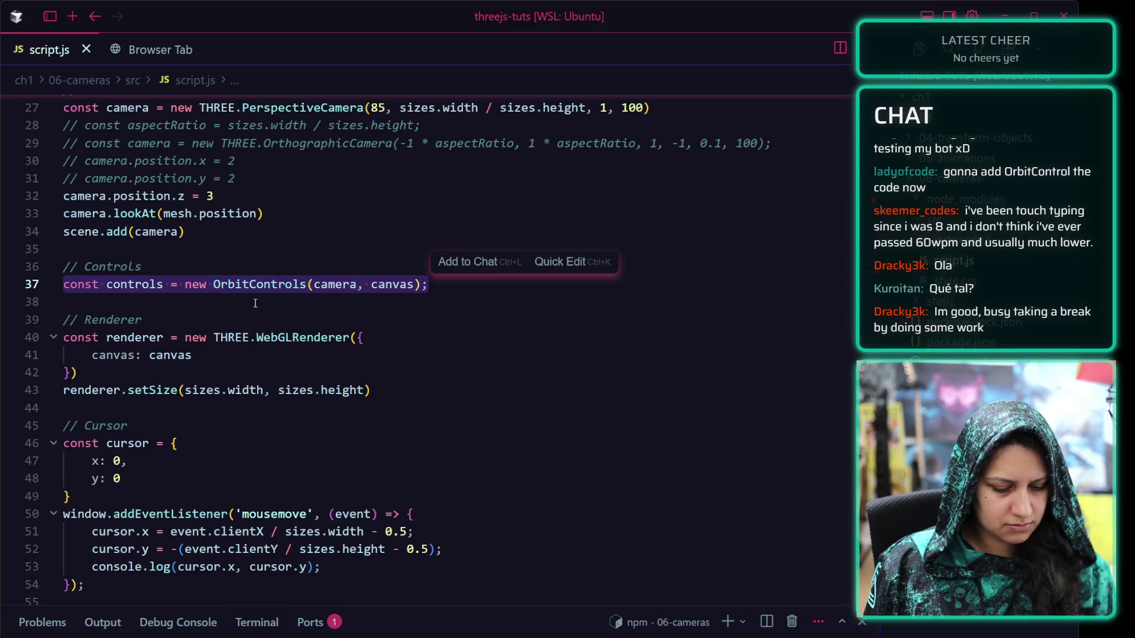
click(403, 321)
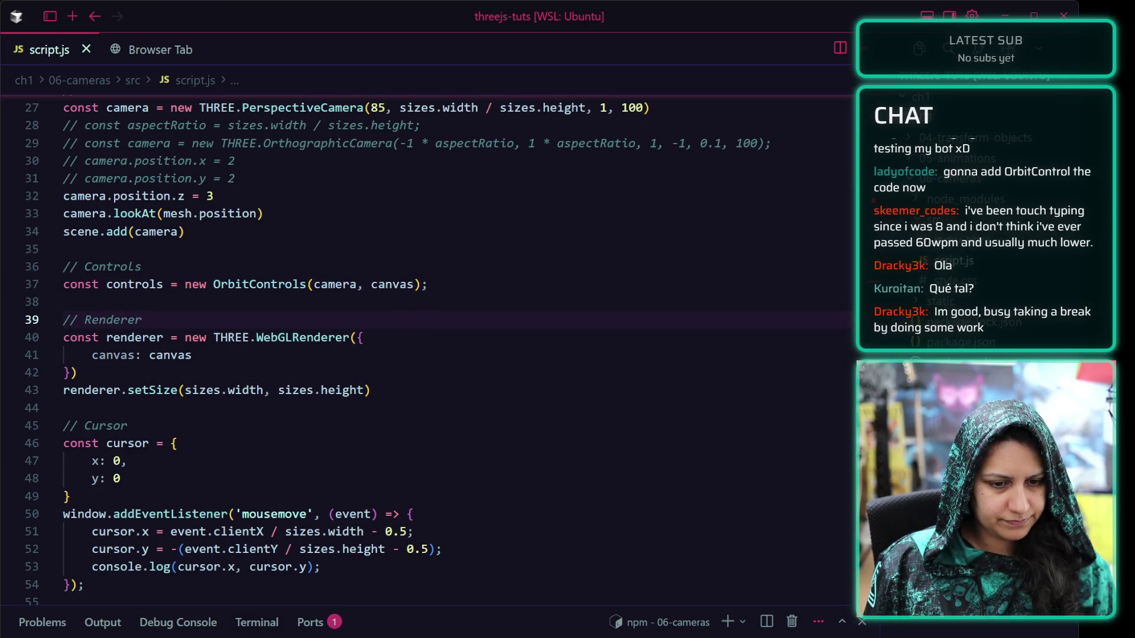
key(alt+Tab)
key(Return)
key(Return)
Add a js code block holding const controls = new OrbitControls(camera, canvas); and return to Cursor
text(```js)
key(Return)
key(ctrl+v)
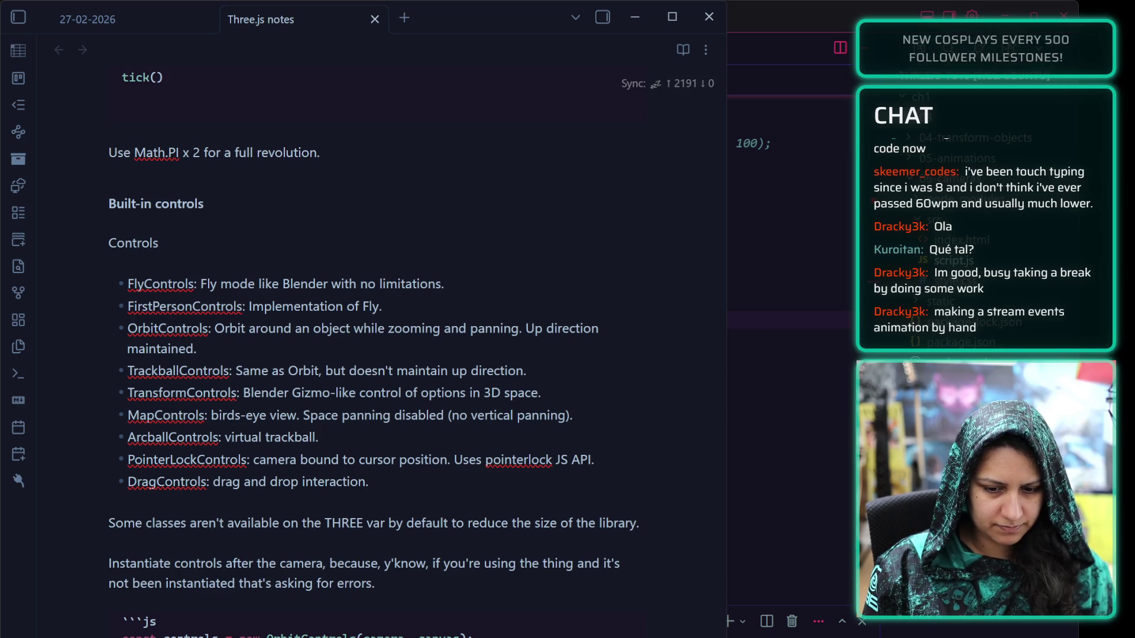
key(Down)
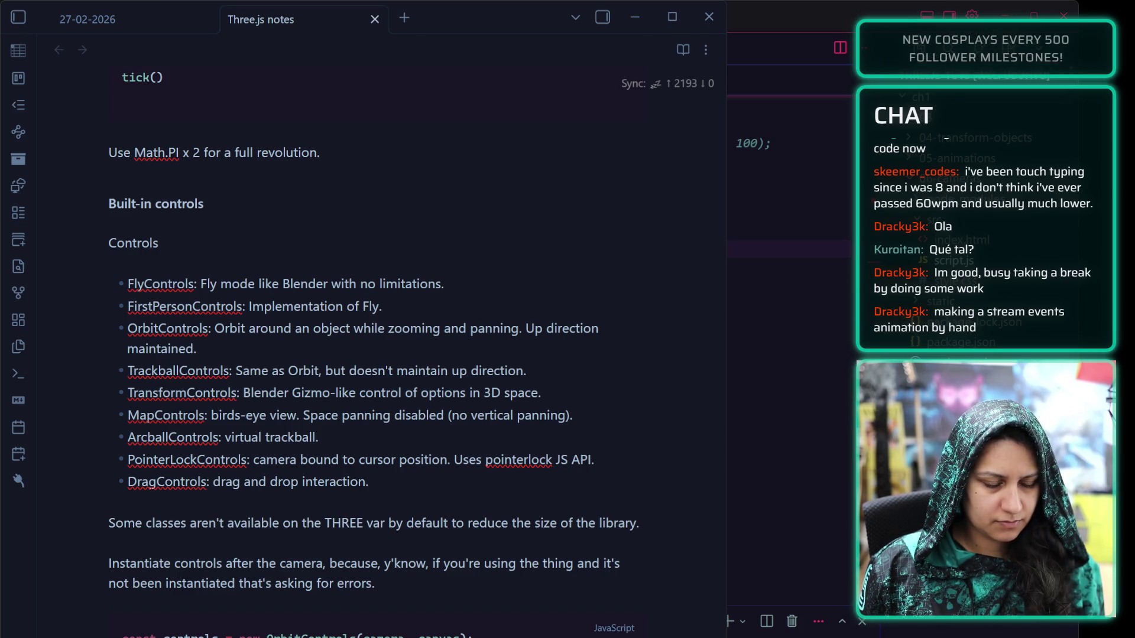
key(alt+Tab)
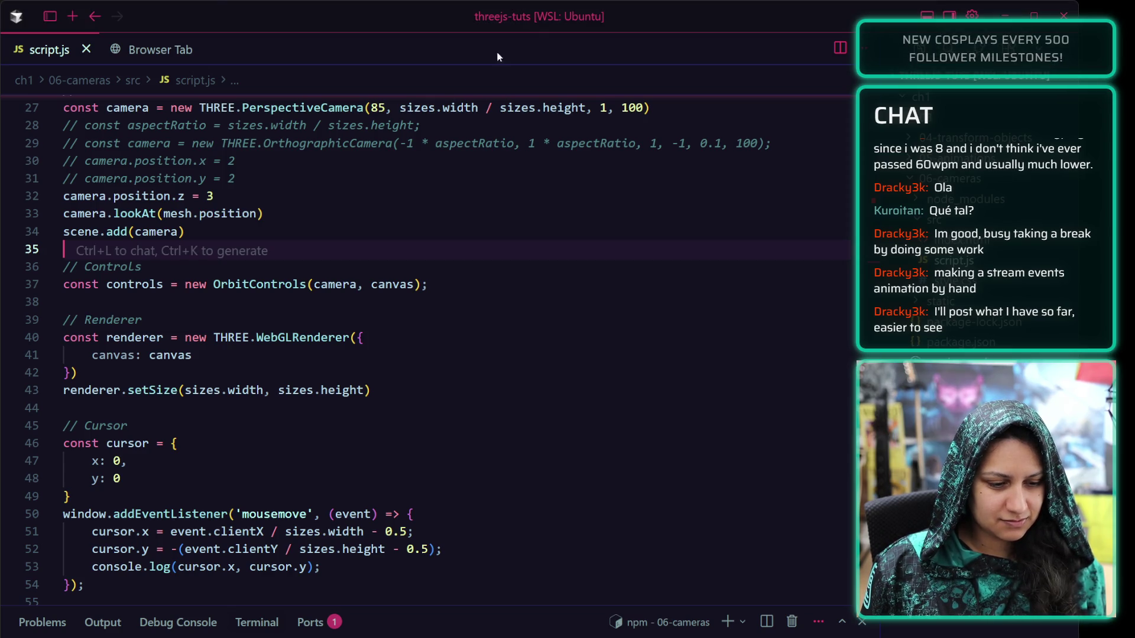
Add controls.target.y = 2; on a new line below the OrbitControls line
scroll(189, 383, down, 2)
scroll(189, 384, down, 3)
scroll(185, 369, up, 2)
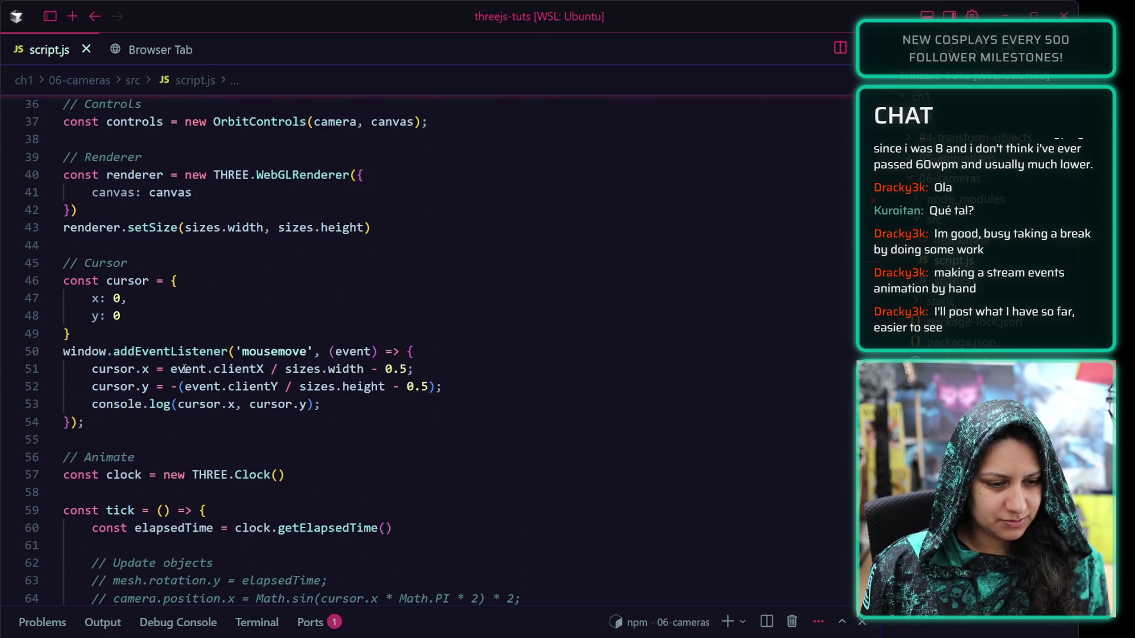
scroll(384, 192, up, 2)
click(481, 189)
key(Return)
text(controls.)
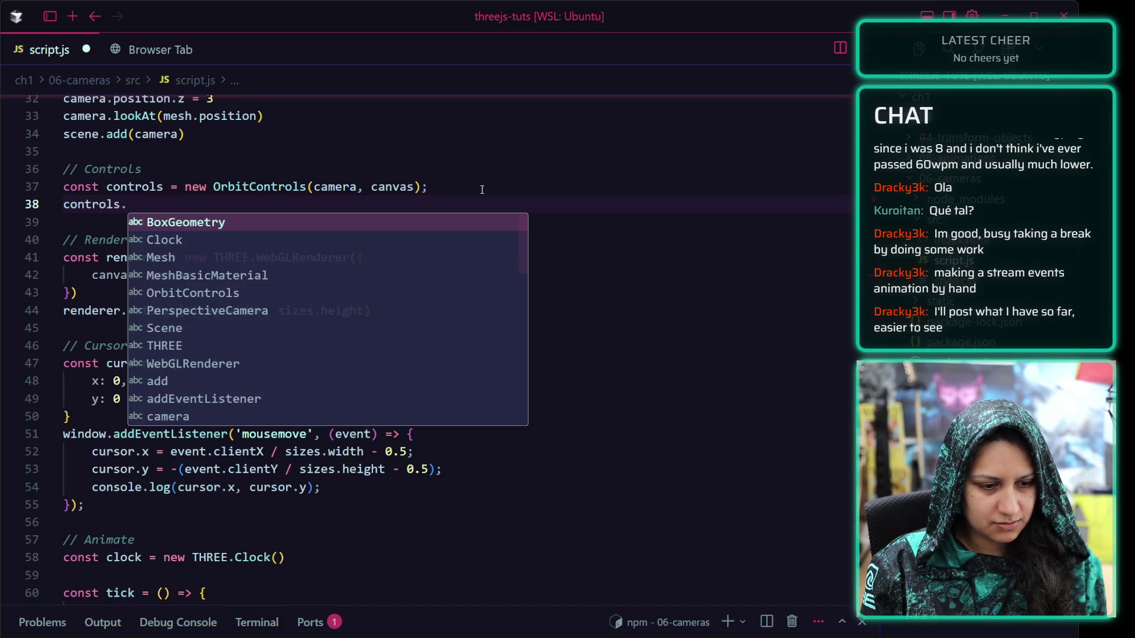
text(target.)
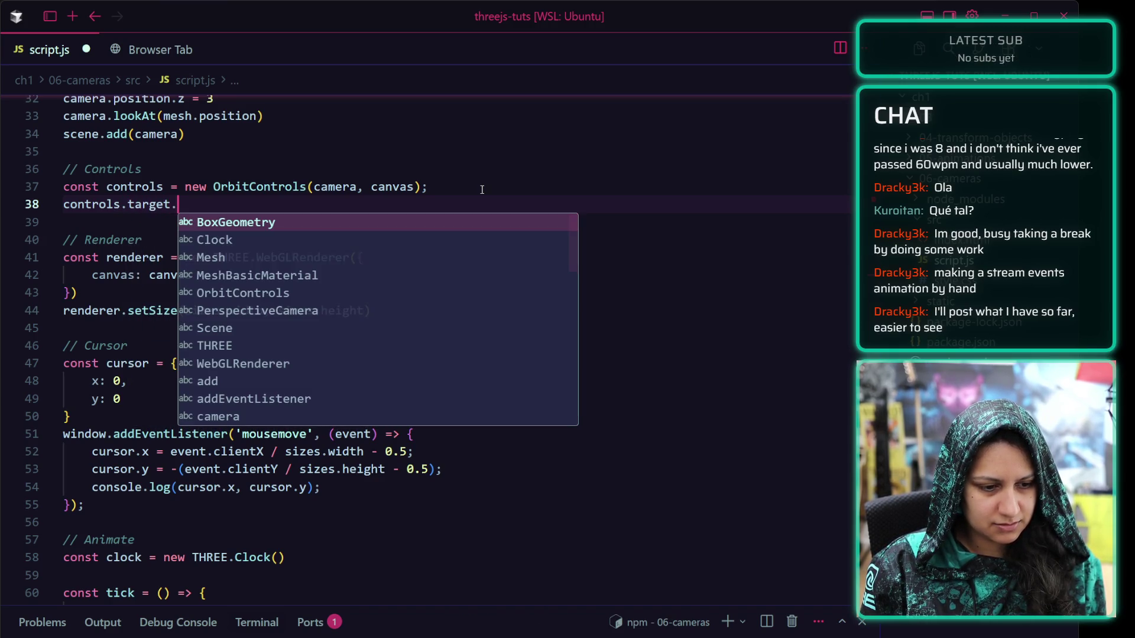
text(y = 2;)
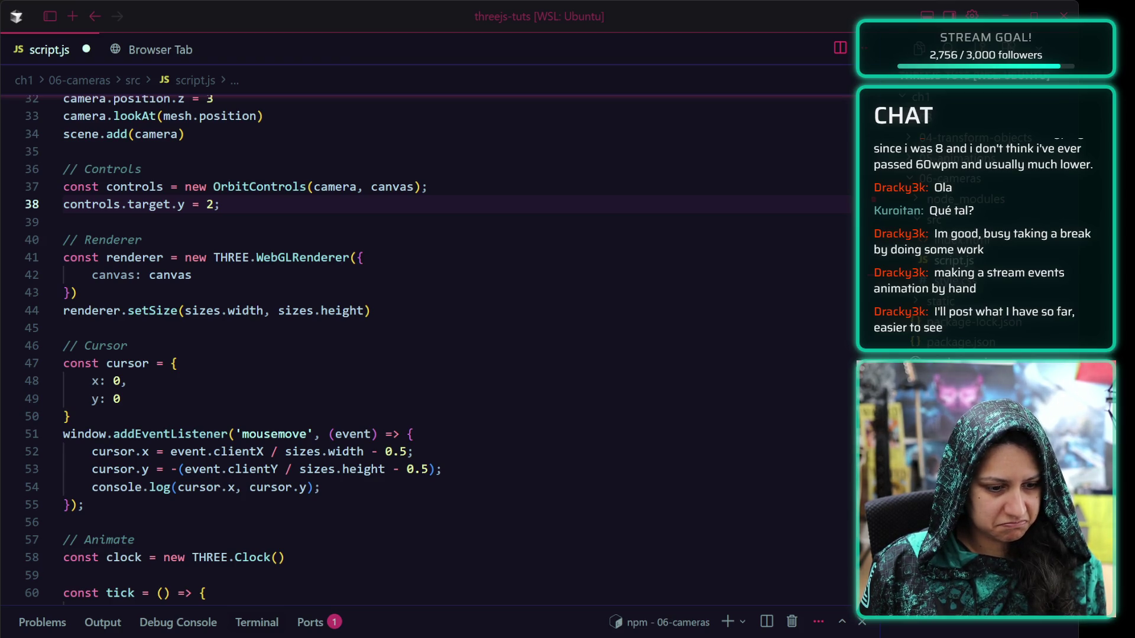
Call controls.update(); on the next line and save script.js
key(Return)
text(controls.update()
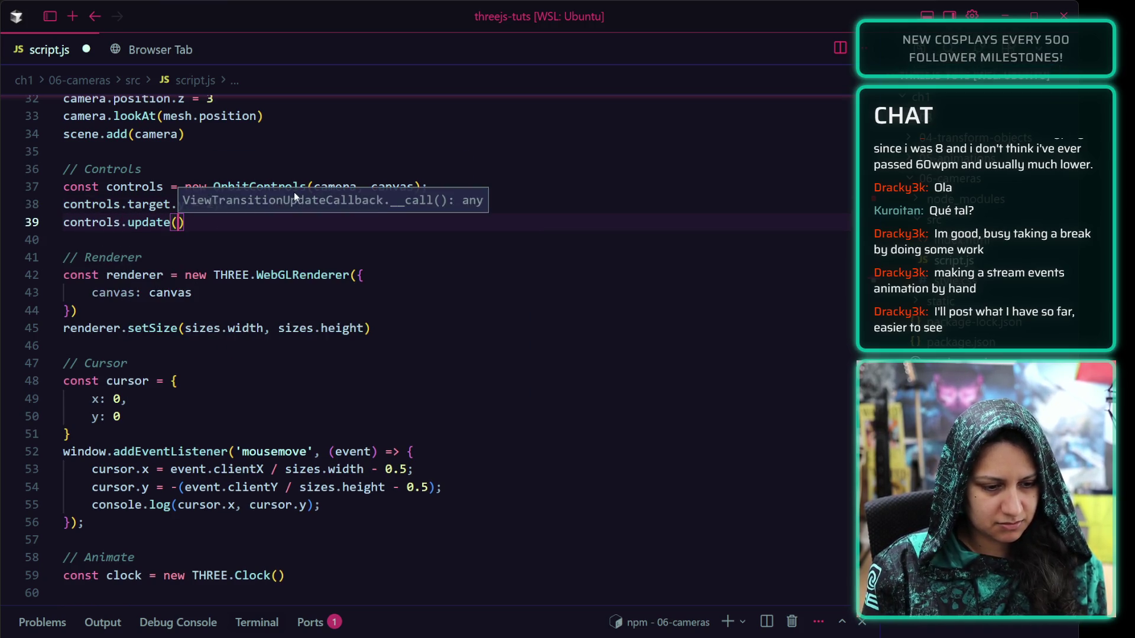
text();)
key(ctrl+s)
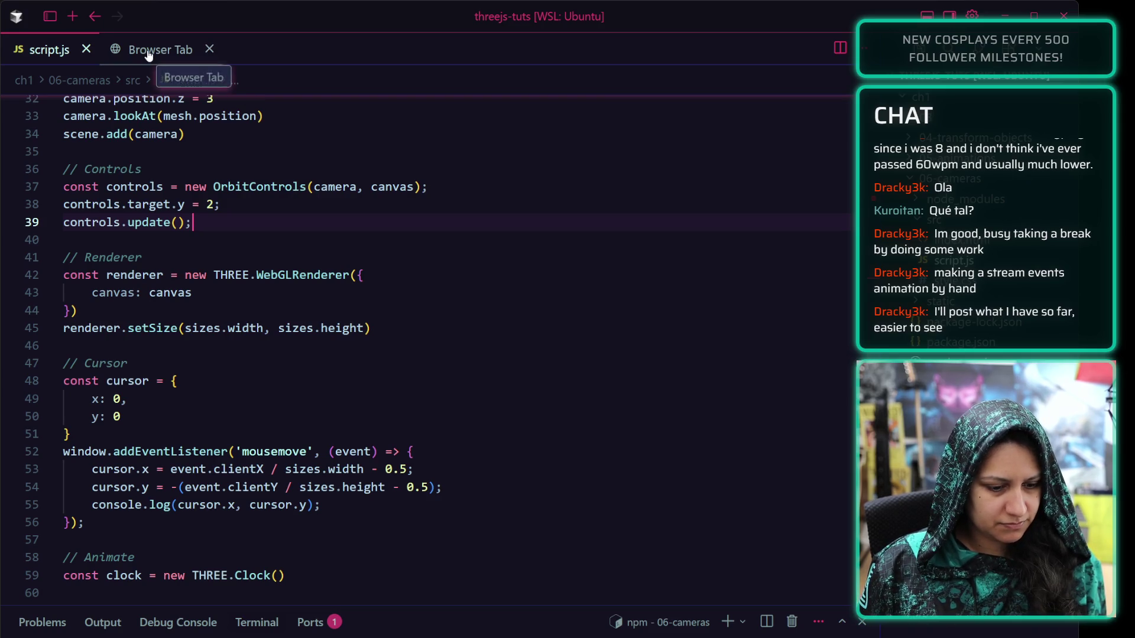
Orbit the camera around the red cube in the localhost:5173 preview, then switch to the OrbitControls docs
click(147, 55)
mouse_move(398, 287)
mouse_down()
mouse_move(392, 225)
mouse_move(396, 324)
mouse_move(421, 215)
mouse_move(390, 301)
mouse_move(343, 340)
mouse_move(242, 205)
mouse_move(200, 301)
mouse_move(406, 345)
mouse_move(387, 217)
mouse_move(408, 299)
mouse_move(425, 223)
mouse_move(405, 284)
mouse_move(408, 256)
mouse_up()
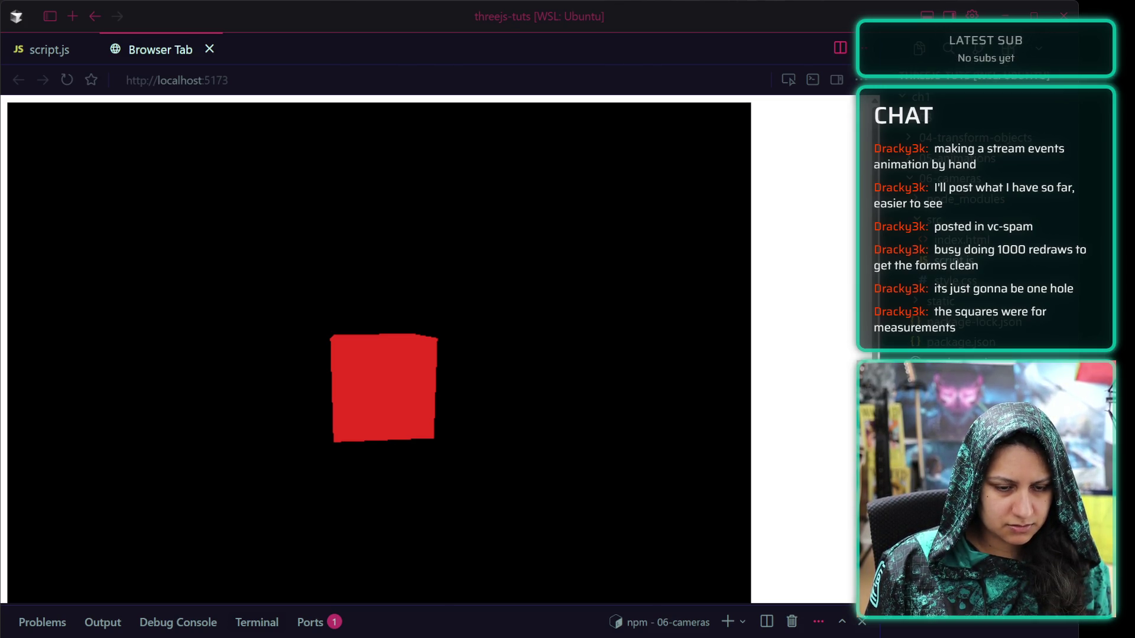
key(alt+Tab)
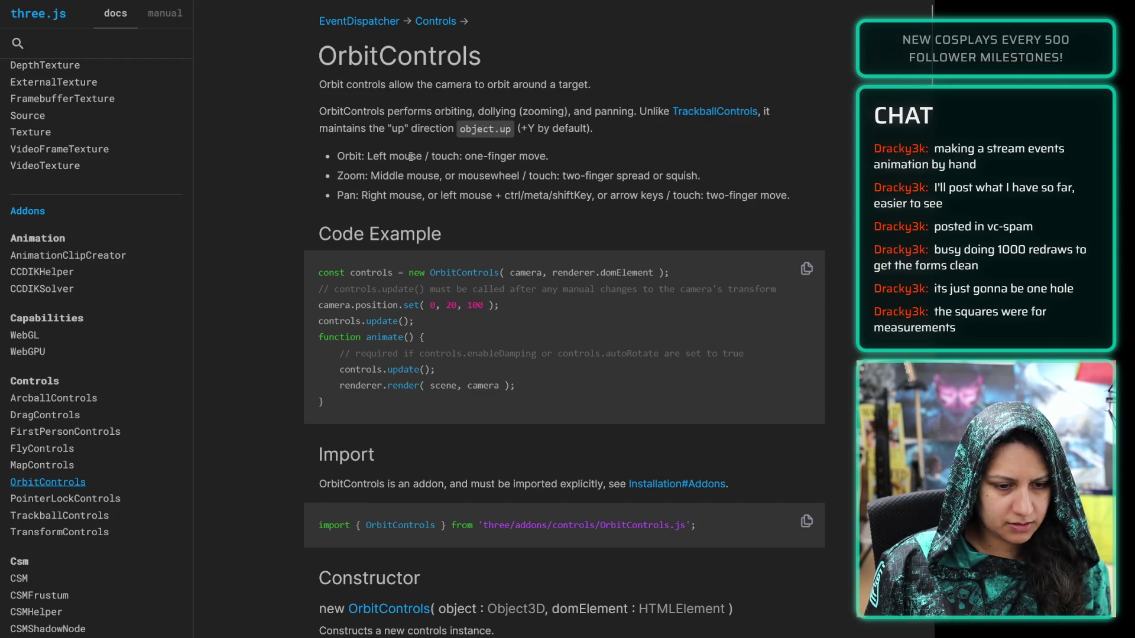
Read the autoRotate, autoRotateSpeed, cursor, cursorStyle, dampingFactor and enableDamping property descriptions
scroll(298, 326, down, 9)
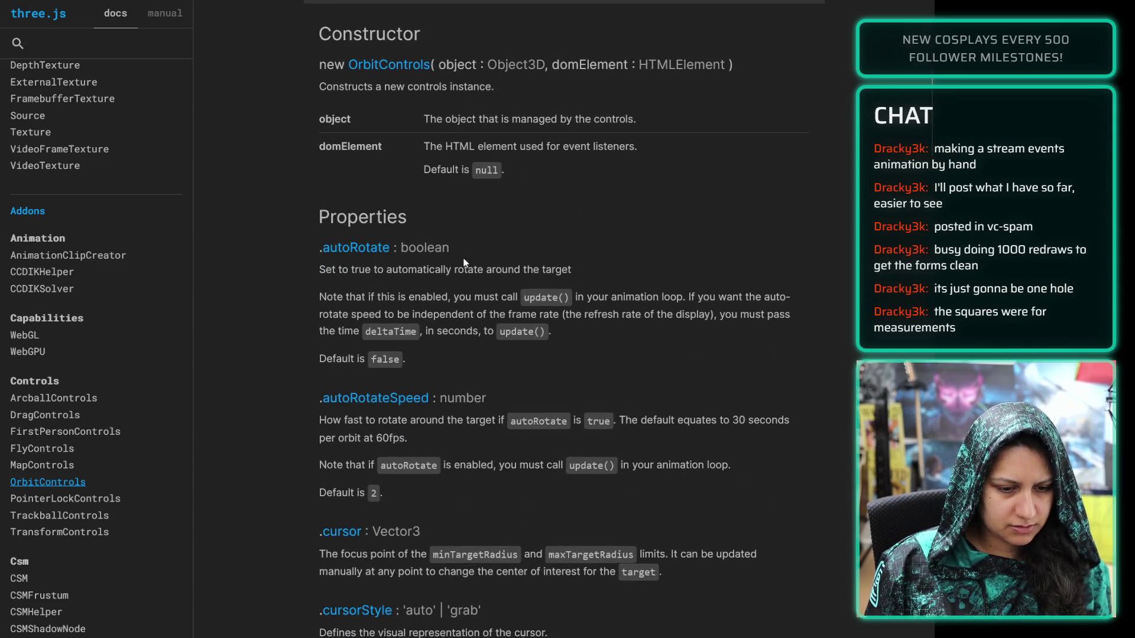
triple_click(304, 276)
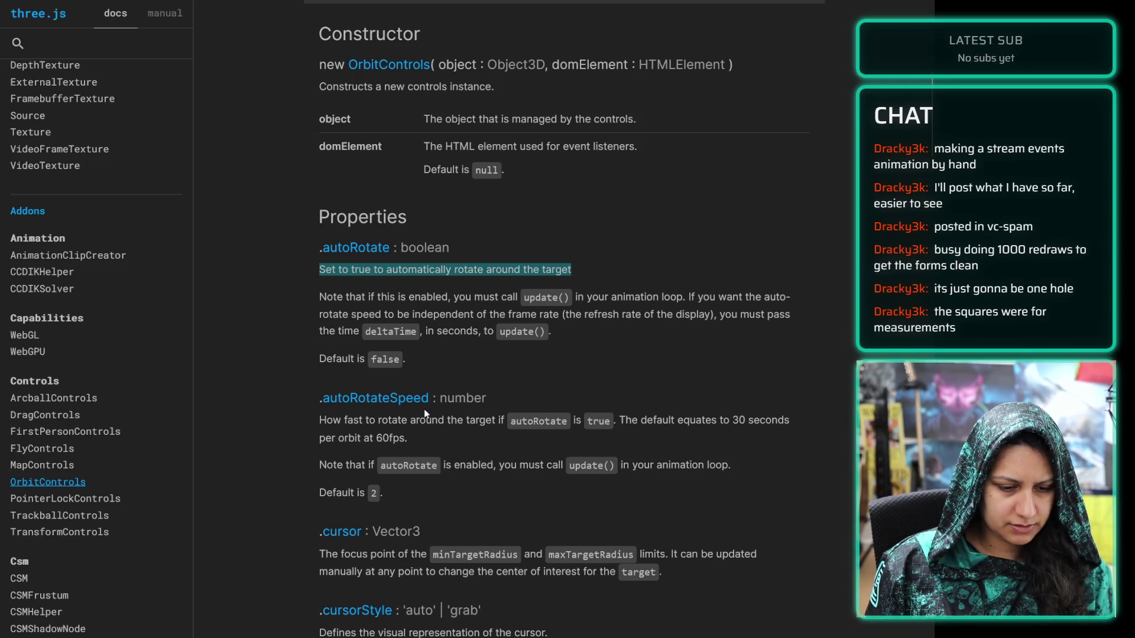
double_click(354, 420)
triple_click(354, 420)
scroll(354, 350, down, 3)
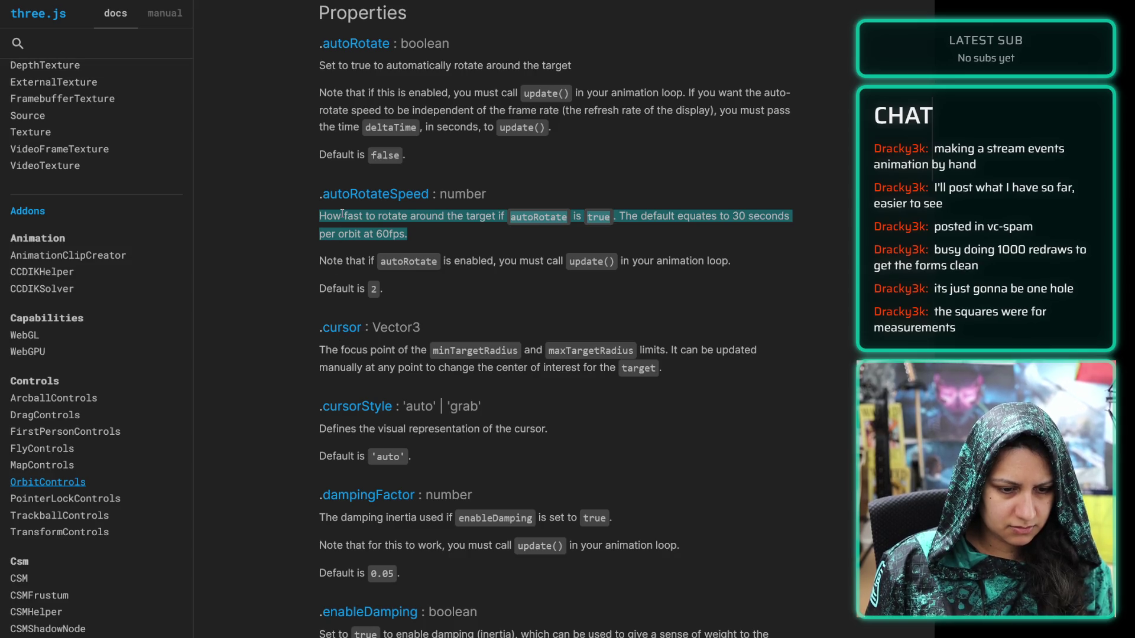
triple_click(343, 358)
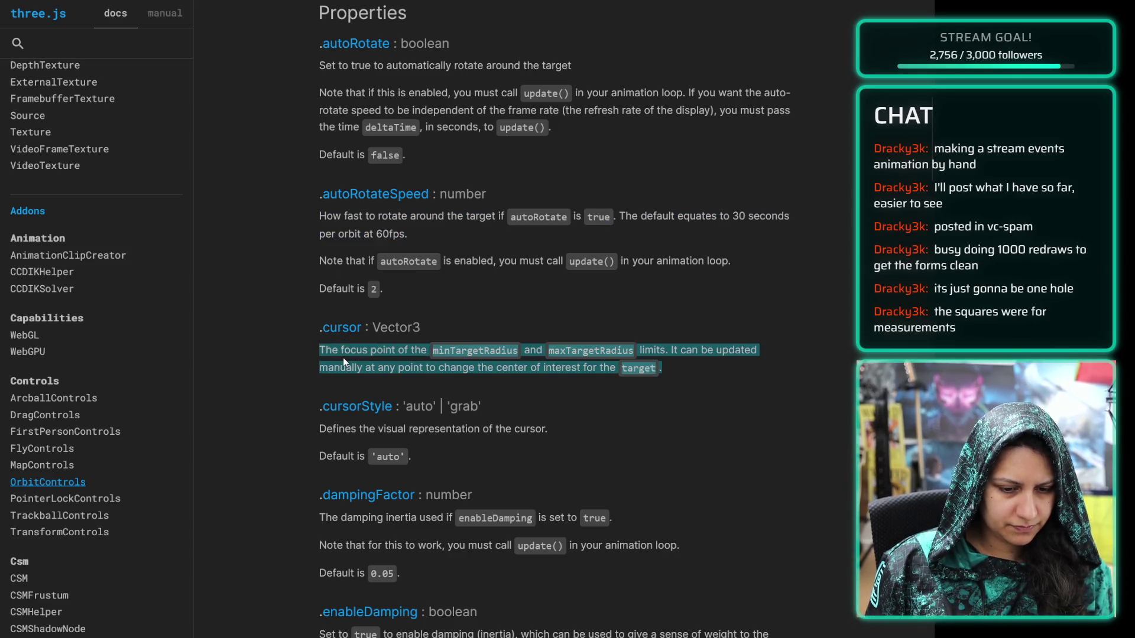
click(343, 381)
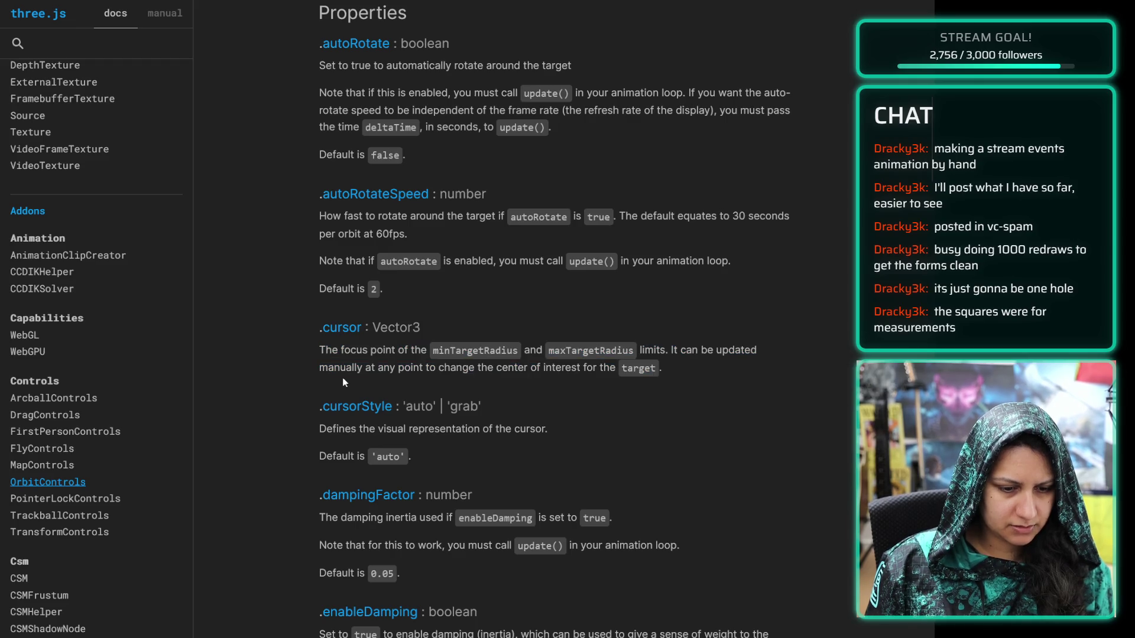
scroll(340, 372, down, 1)
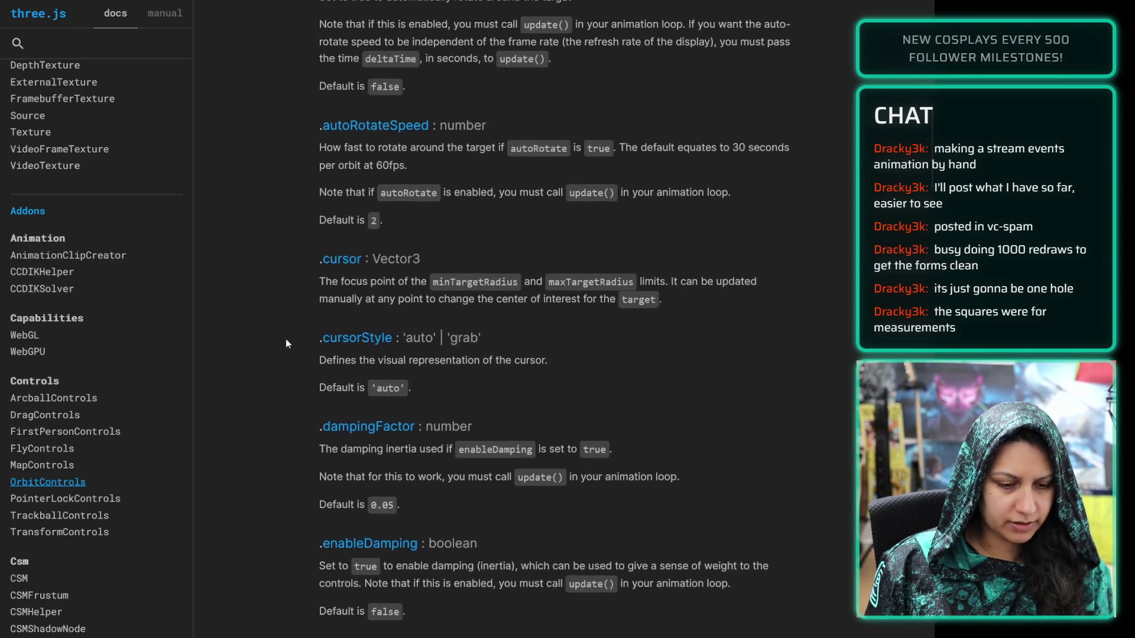
triple_click(338, 365)
click(318, 367)
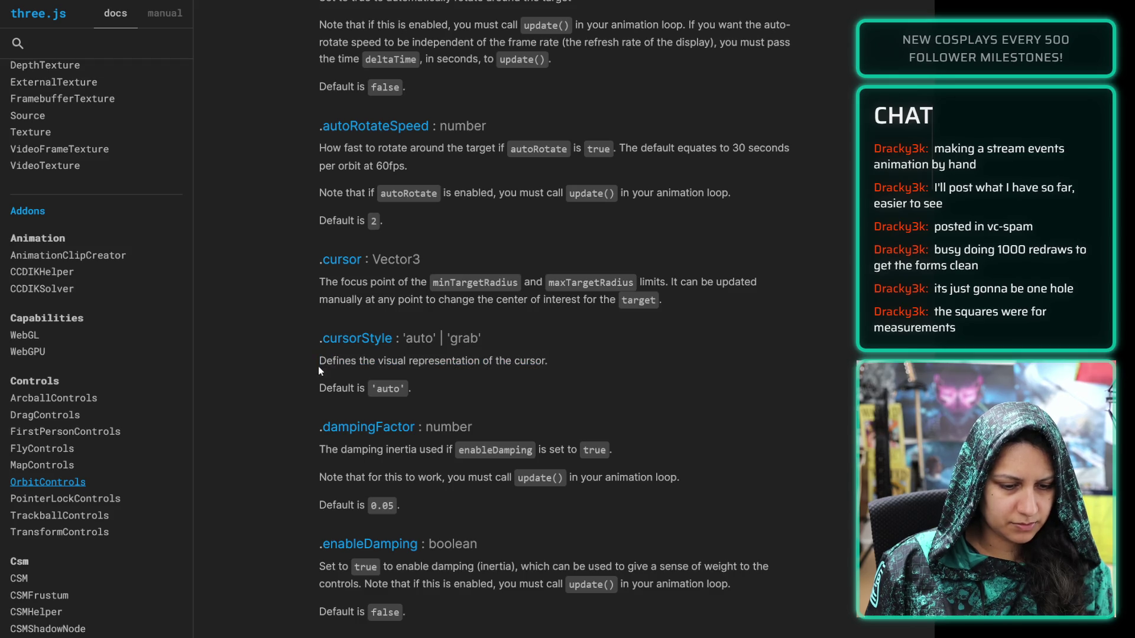
scroll(268, 355, down, 3)
triple_click(337, 251)
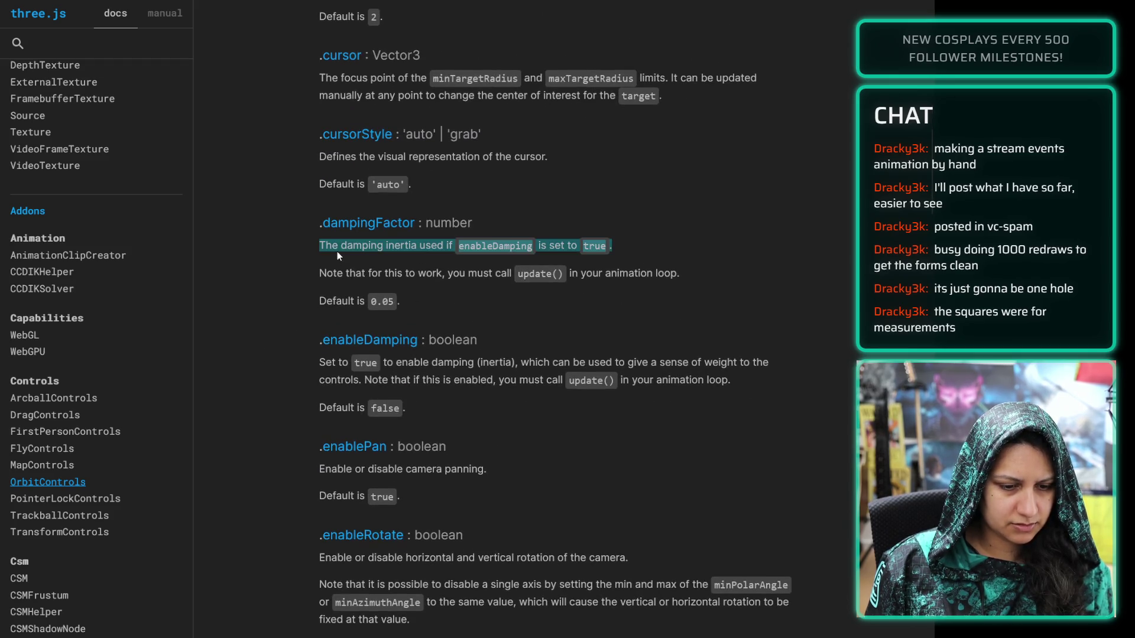
triple_click(329, 363)
Read the enablePan, enableRotate, keyPanSpeed, keyRotateSpeed, keys, maxDistance and maxPolarAngle descriptions
scroll(271, 340, down, 3)
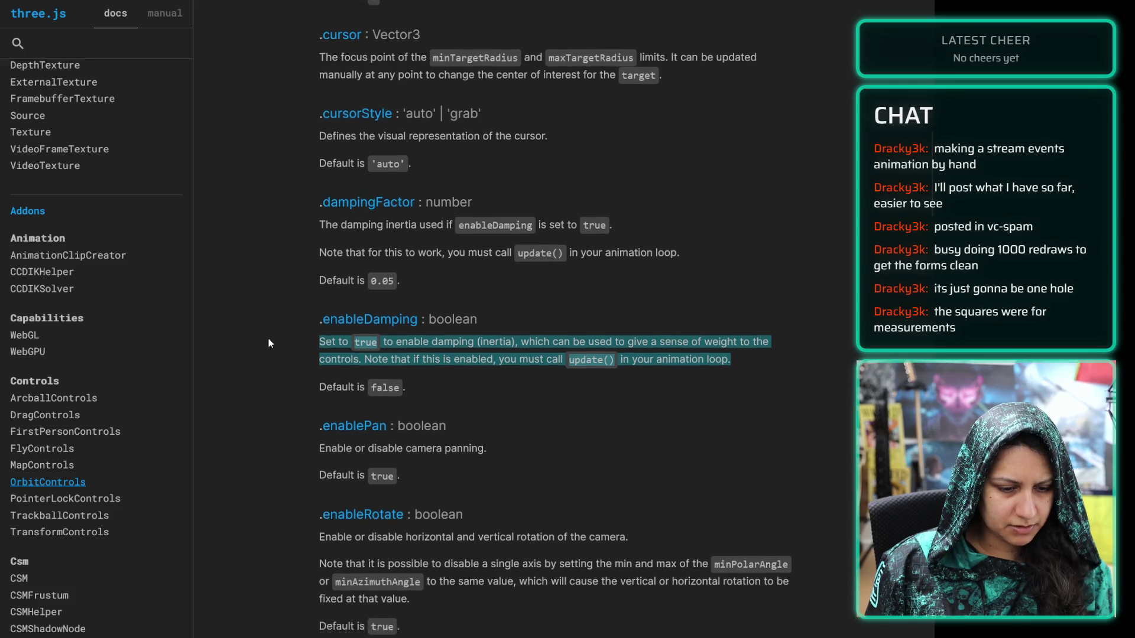
triple_click(335, 262)
triple_click(324, 356)
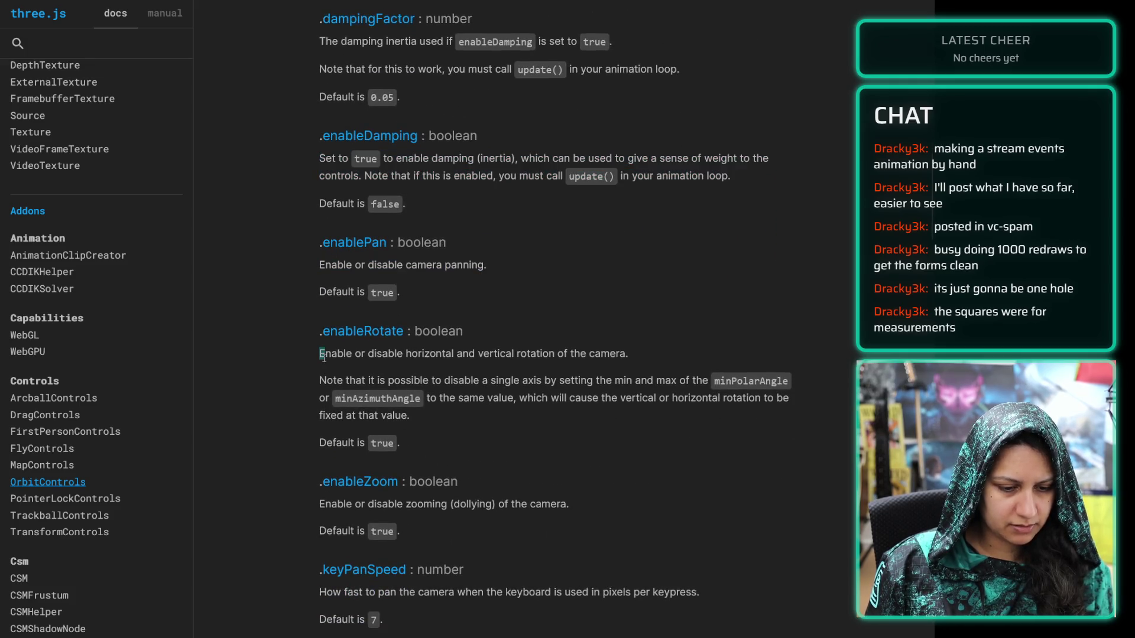
scroll(289, 357, down, 3)
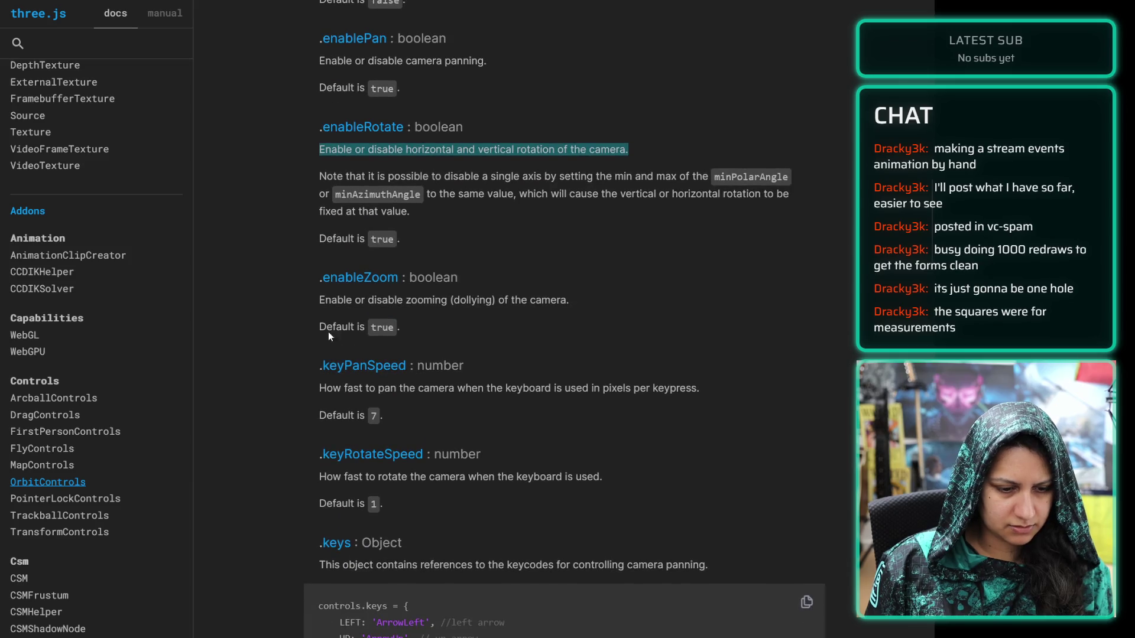
scroll(364, 362, down, 3)
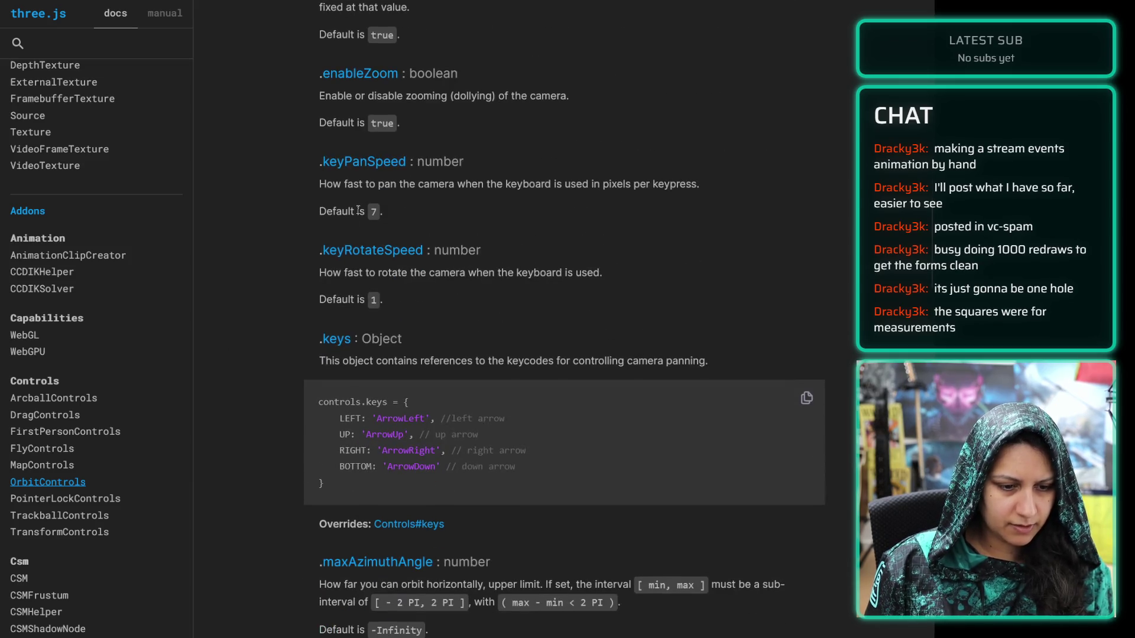
double_click(362, 184)
triple_click(362, 185)
triple_click(330, 273)
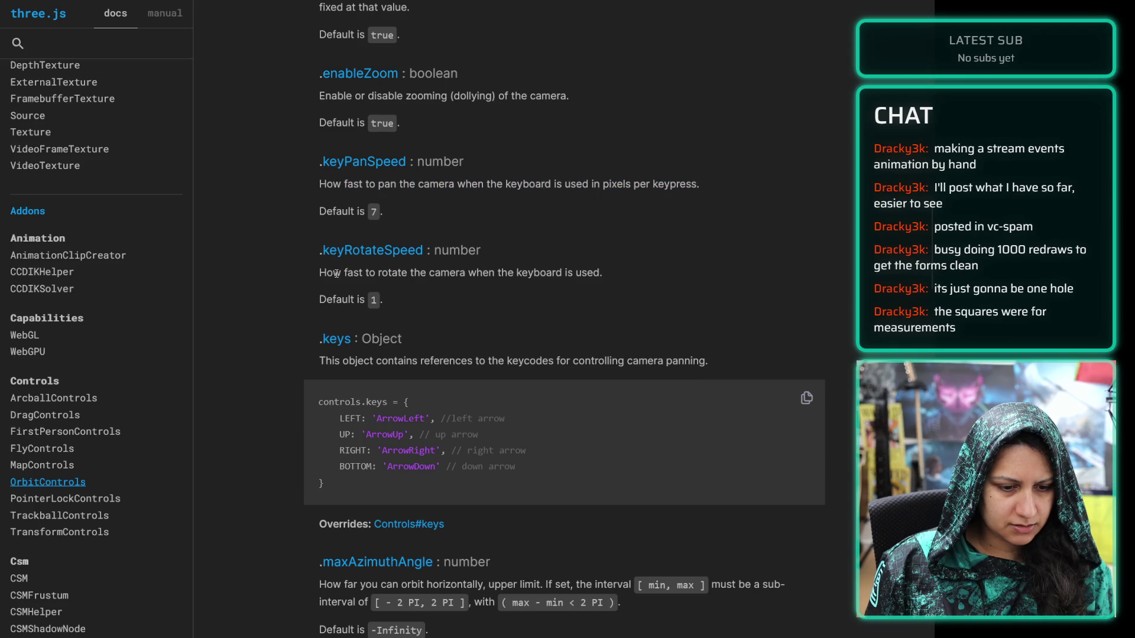
scroll(317, 283, down, 1)
triple_click(317, 284)
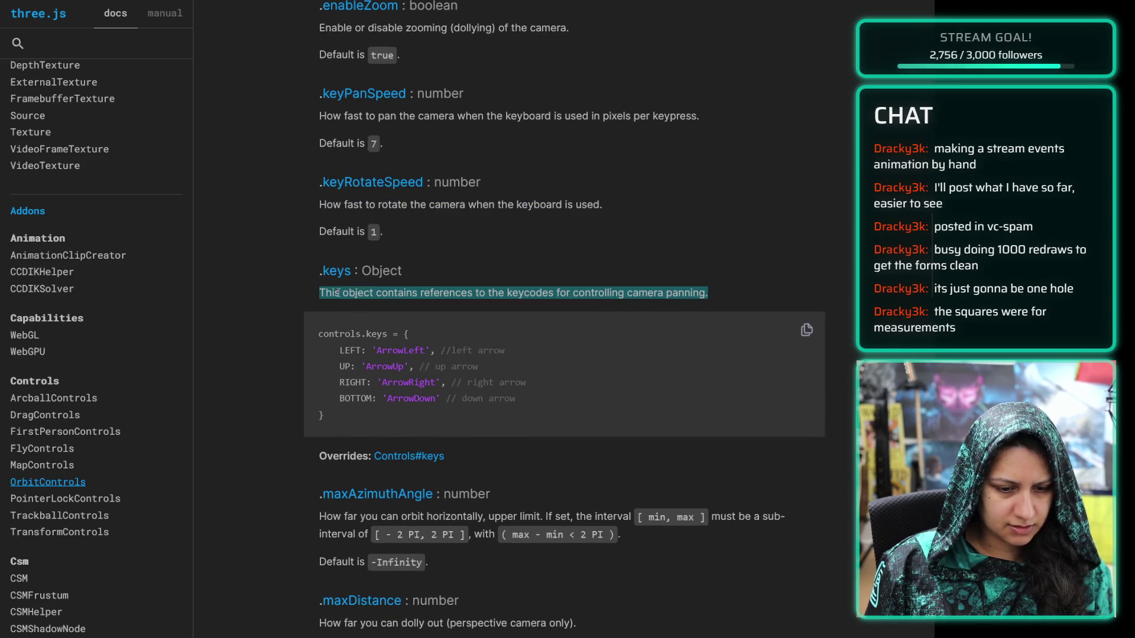
scroll(289, 284, down, 4)
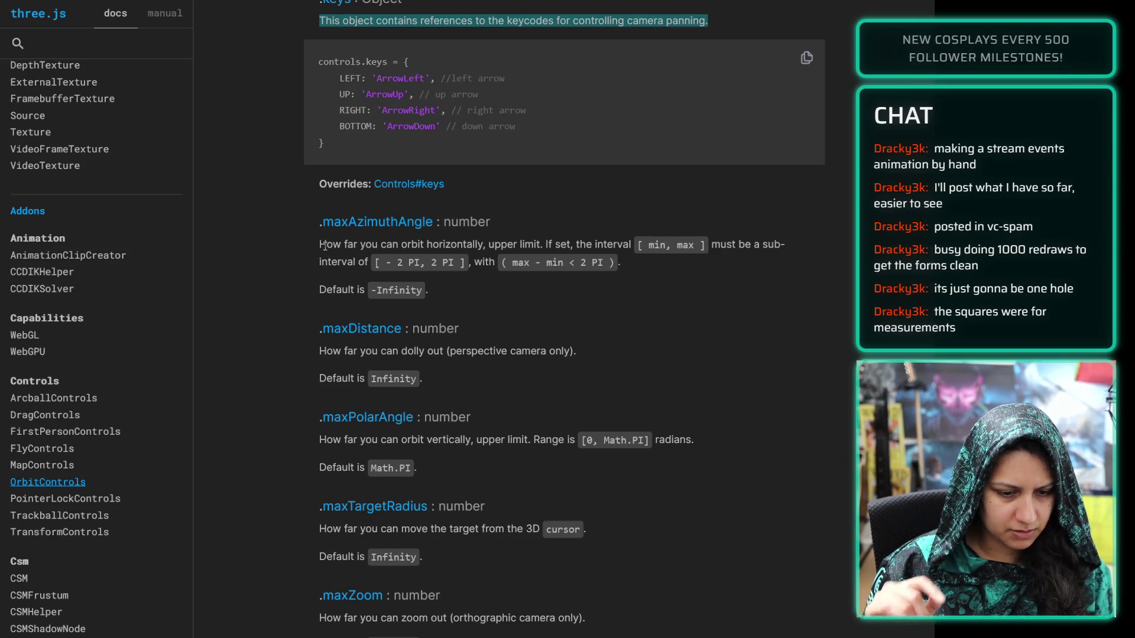
triple_click(353, 352)
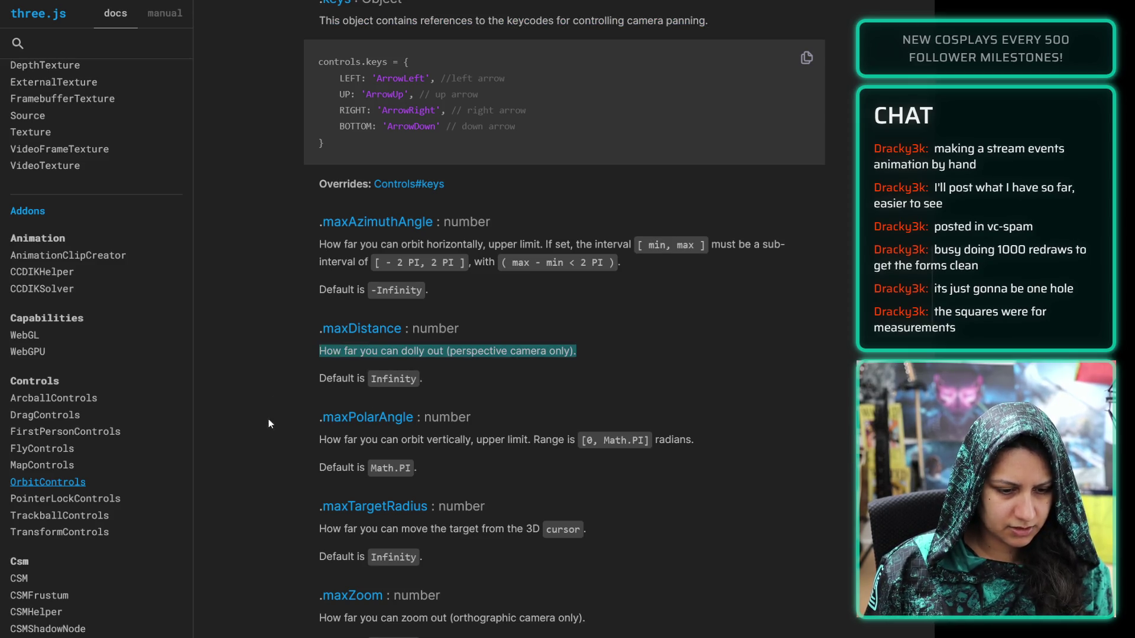
triple_click(329, 440)
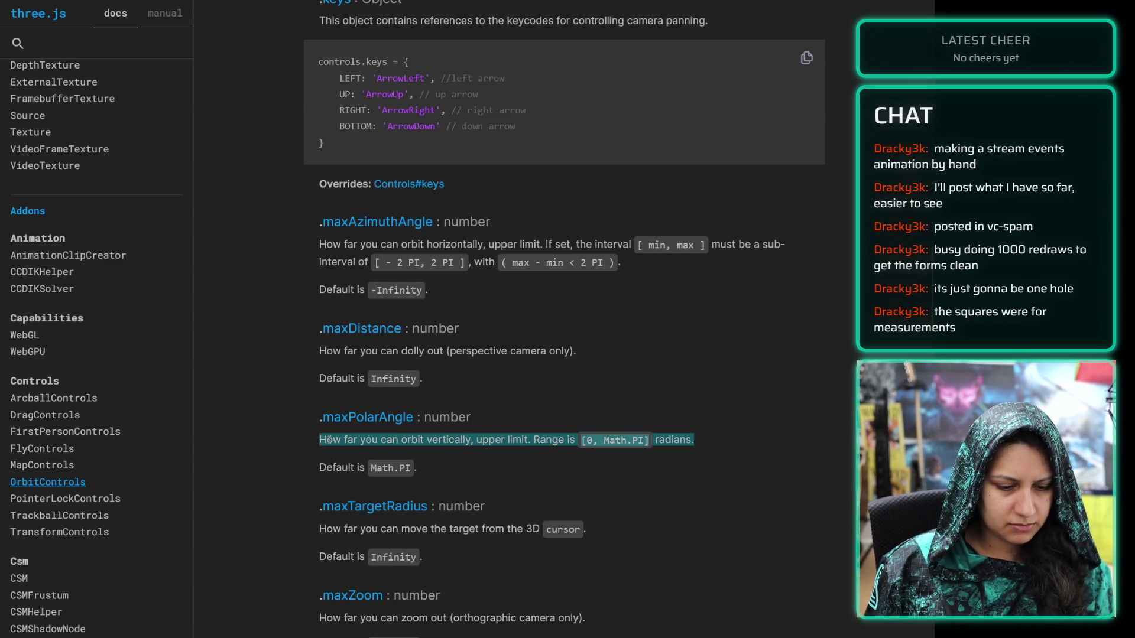
Read the maxTargetRadius, maxZoom, mouseButtons and panSpeed descriptions, continuing toward target and zoomSpeed
scroll(329, 440, down, 2)
triple_click(340, 390)
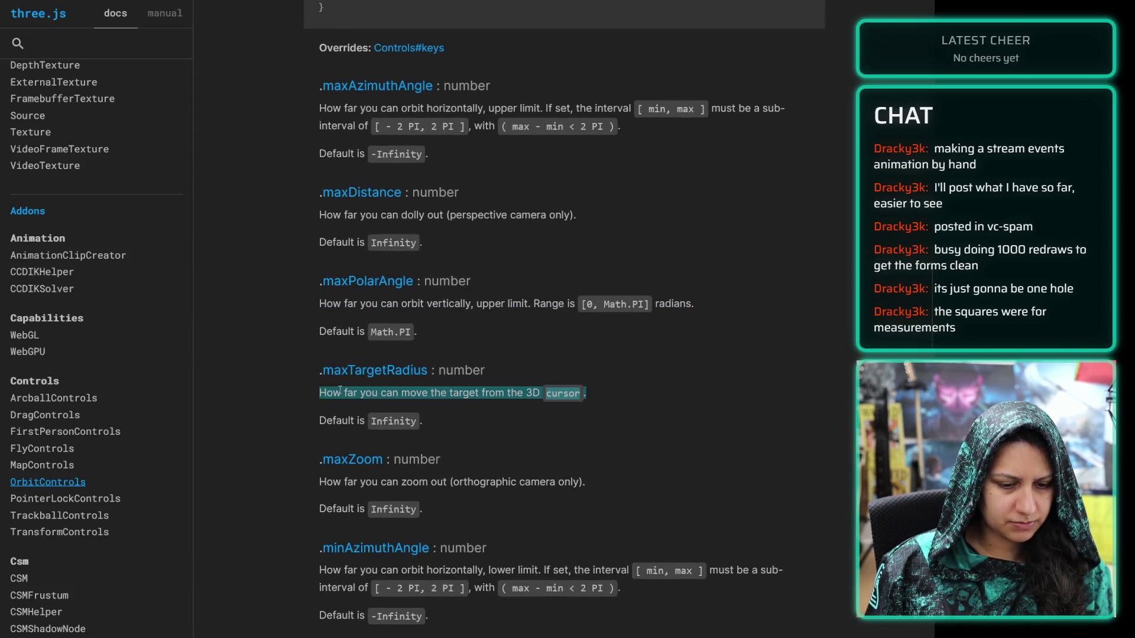
scroll(319, 390, down, 3)
scroll(349, 308, up, 1)
triple_click(340, 346)
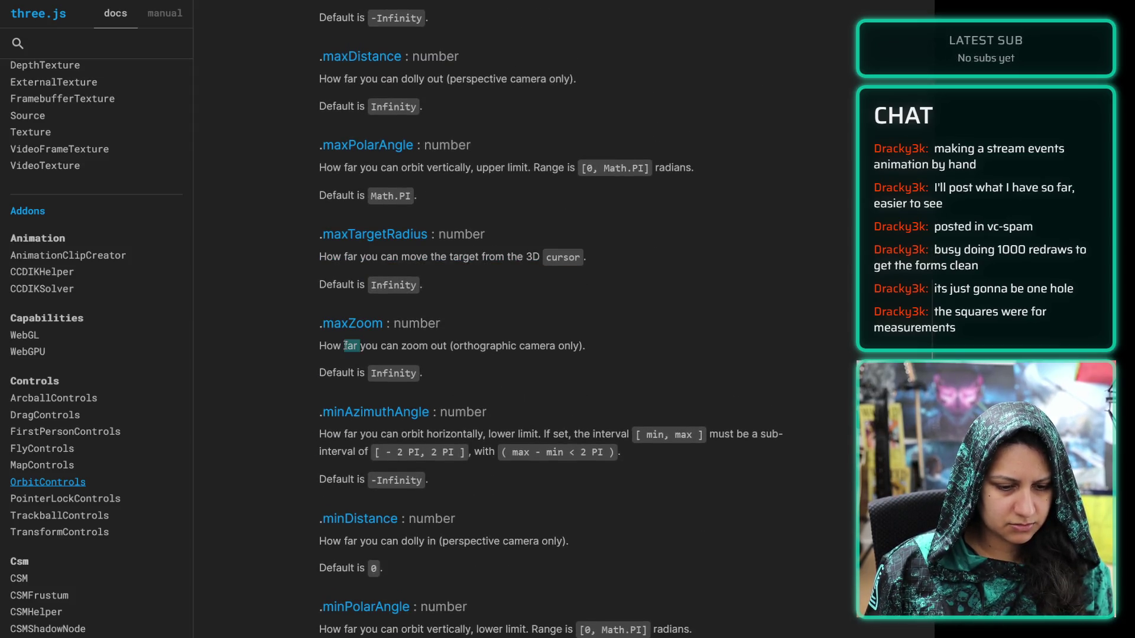
click(333, 421)
scroll(355, 414, down, 2)
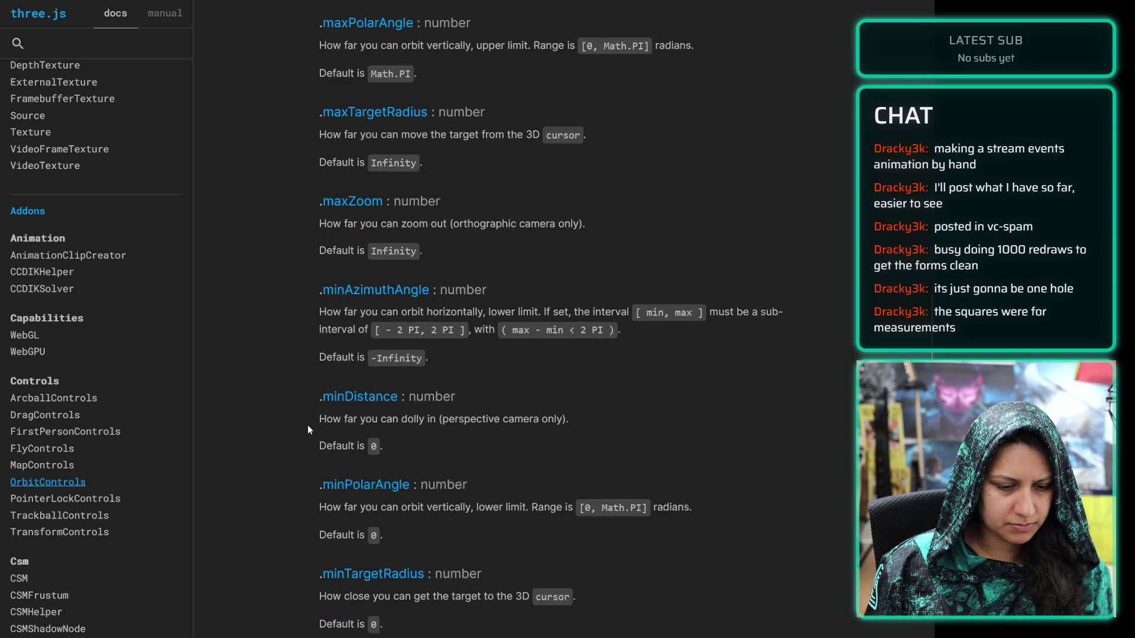
scroll(331, 414, down, 7)
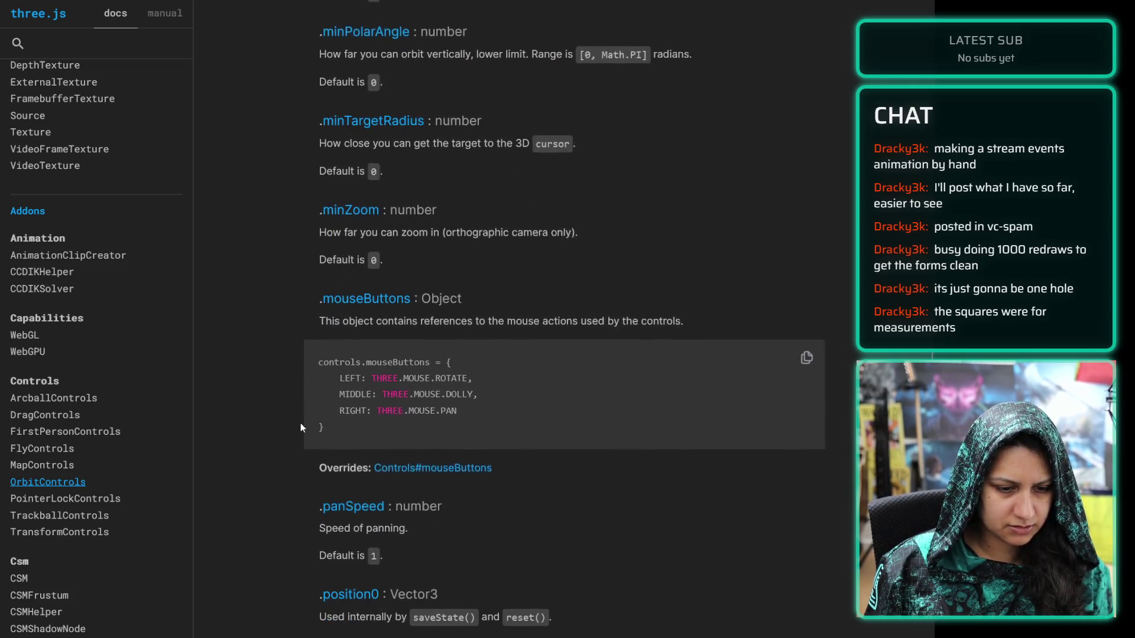
scroll(296, 422, down, 1)
triple_click(335, 148)
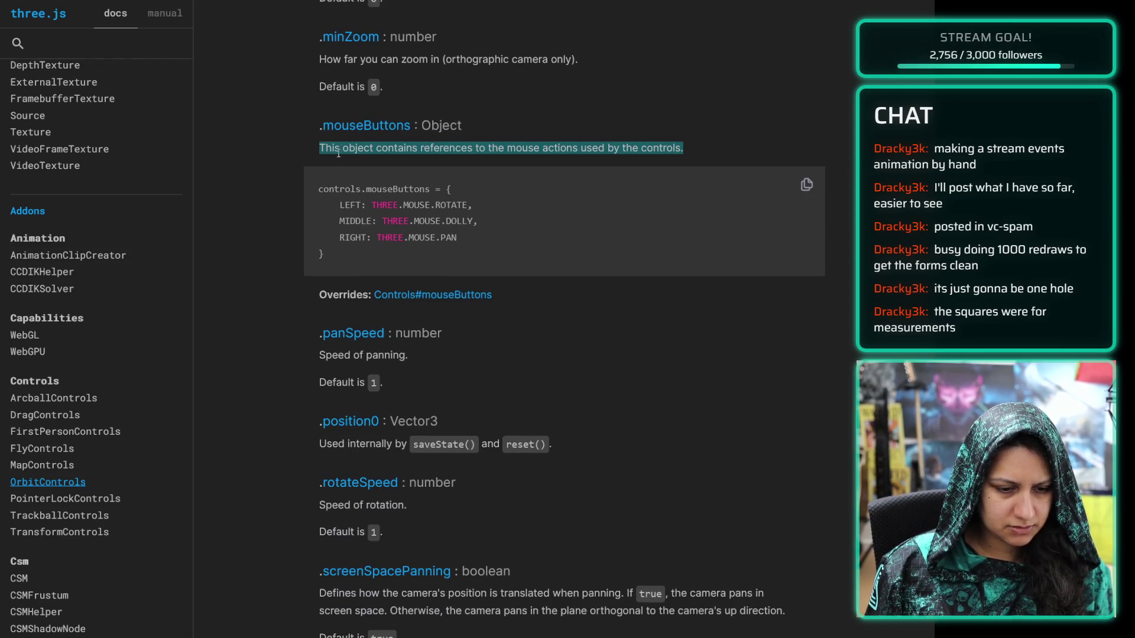
double_click(340, 357)
click(350, 516)
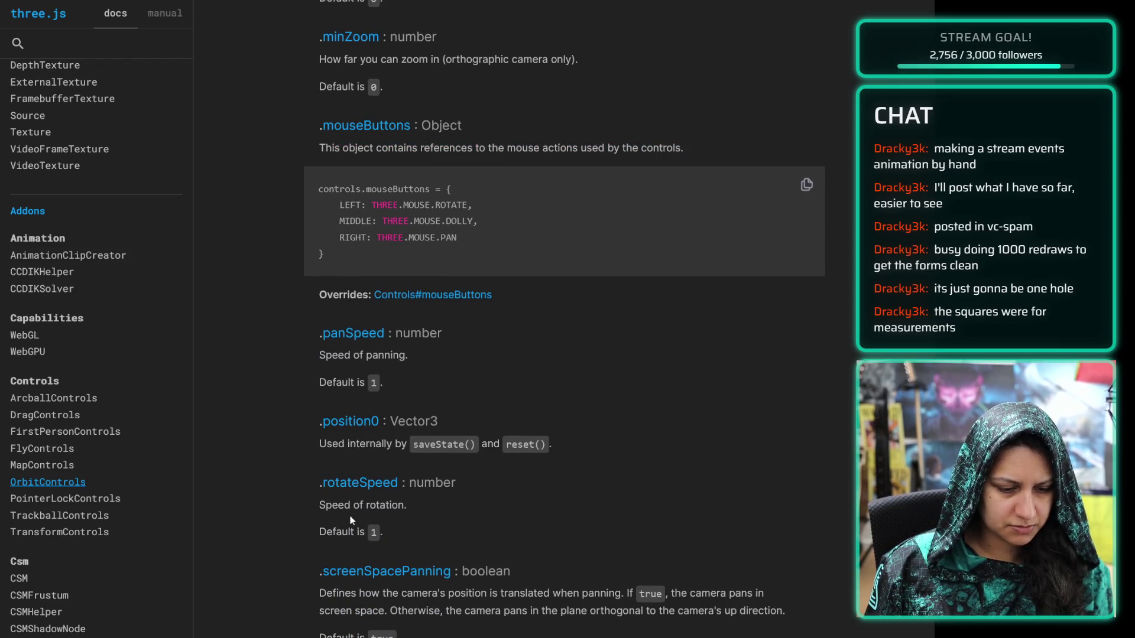
scroll(346, 503, down, 3)
scroll(345, 500, down, 3)
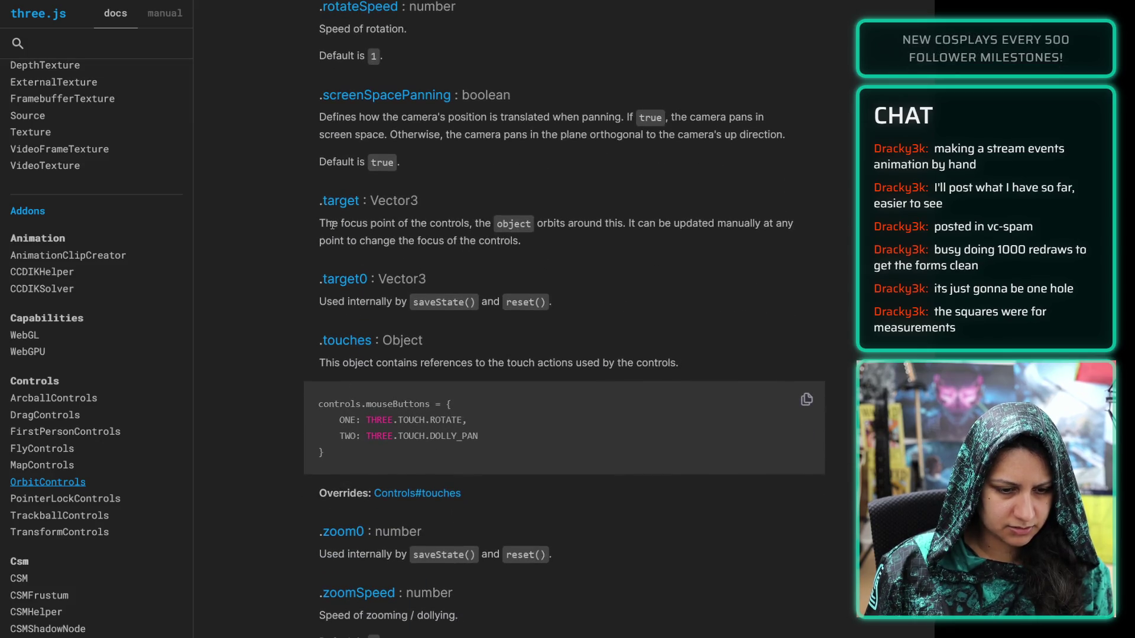